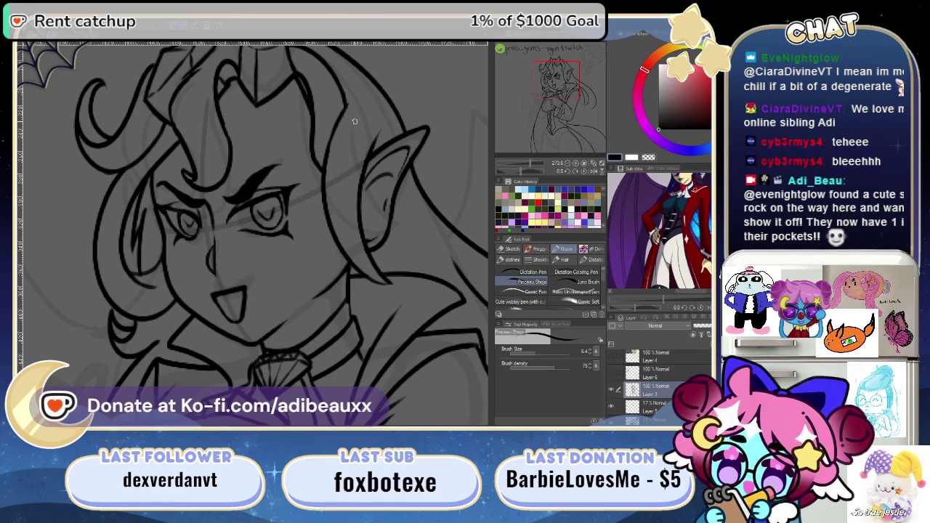
# - Zoom out on the horned vampire sketch, then switch to the stars-and-chibi illustration
pyautogui.hotkey('ctrl', '-')
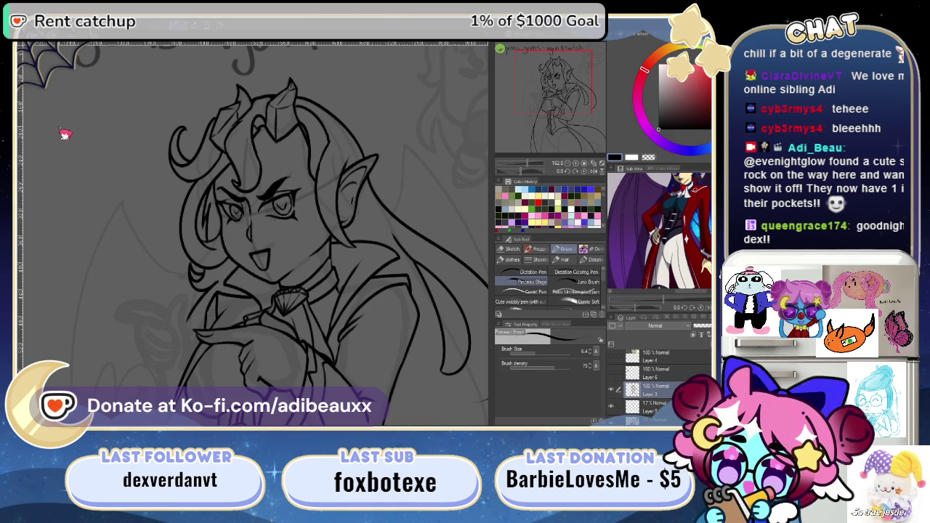
pyautogui.hotkey('ctrl', 'Tab')
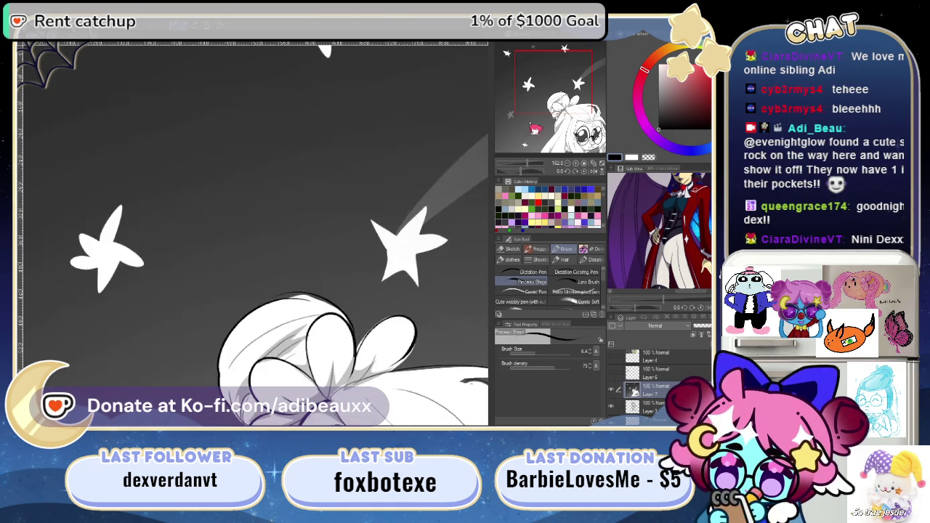
# - Copy the whole chibi-fishing-on-the-moon illustration and paste it as a transformable image
pyautogui.scroll(-3, 358, 258)
pyautogui.scroll(-3, 358, 258)
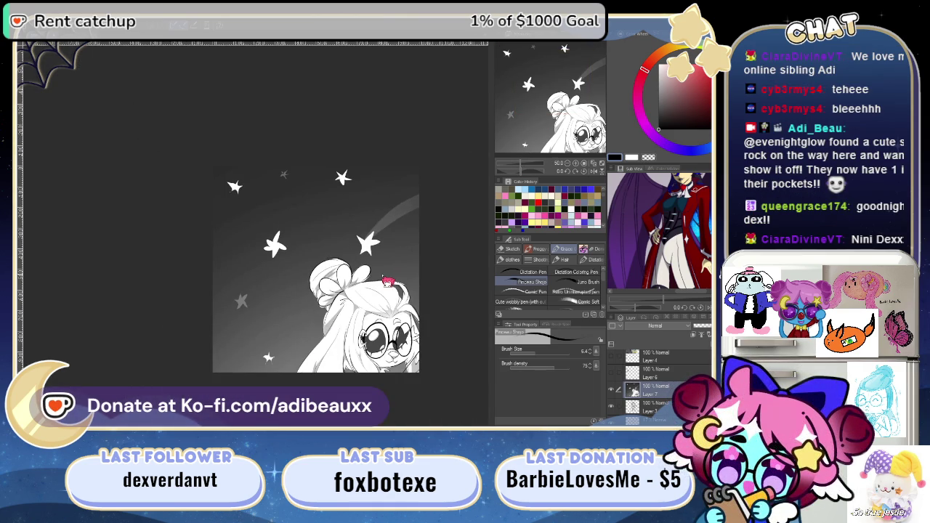
pyautogui.hotkey('ctrl', 't')
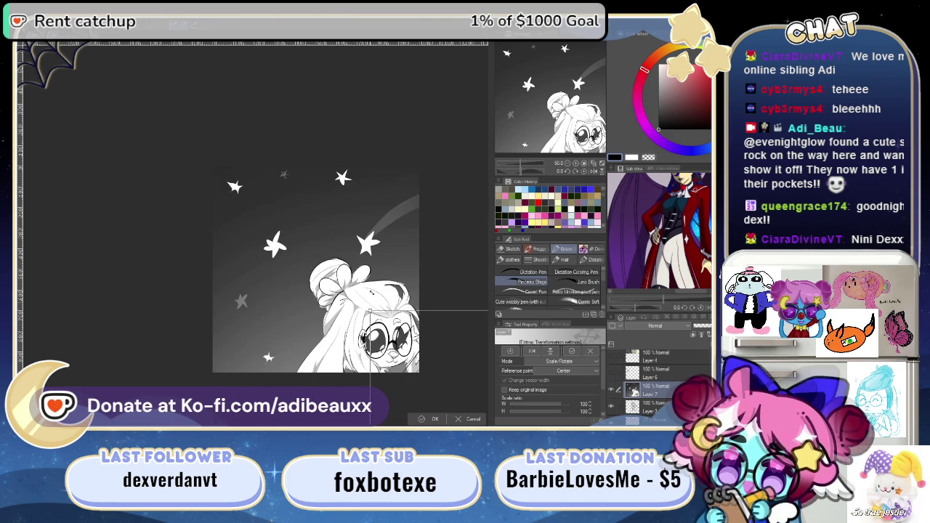
pyautogui.hotkey('ctrl', 'Tab')
pyautogui.hotkey('ctrl', 'v')
pyautogui.hotkey('ctrl', 't')
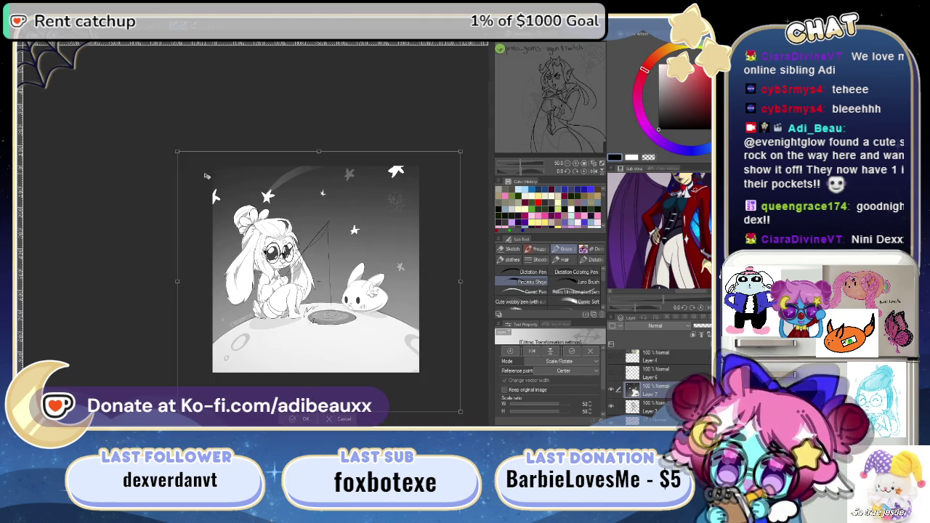
# - Enlarge and frame the pasted illustration, confirm the transform, and zoom in on the chibi
pyautogui.scroll(1, 298, 217)
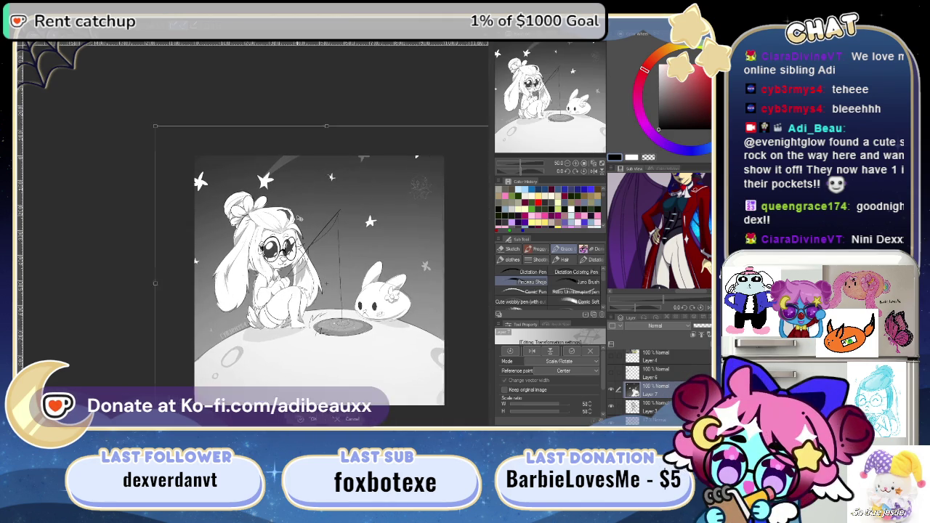
pyautogui.scroll(1, 325, 283)
pyautogui.scroll(2, 326, 283)
pyautogui.scroll(1, 334, 298)
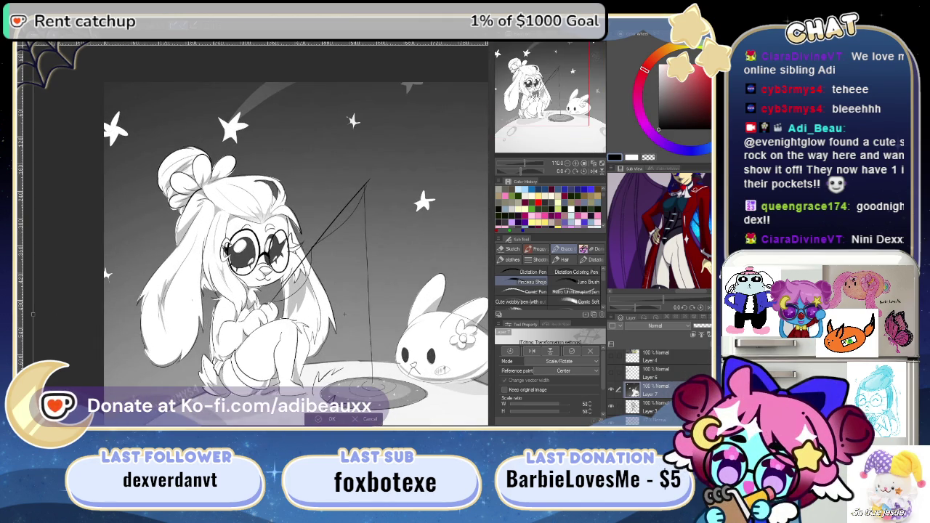
pyautogui.moveTo(344, 314)
pyautogui.mouseDown()
pyautogui.moveTo(257, 191)
pyautogui.moveTo(286, 245)
pyautogui.mouseUp()
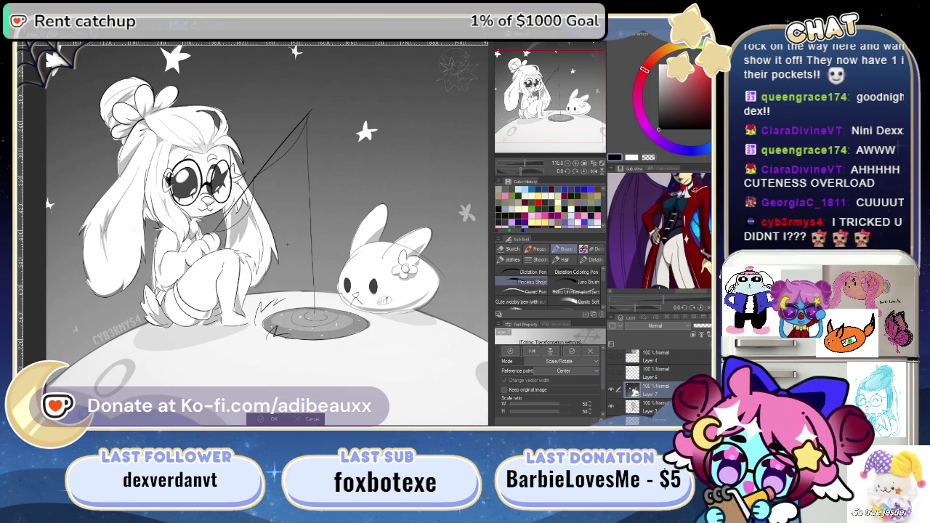
pyautogui.press('Return')
pyautogui.hotkey('ctrl', '+')
pyautogui.hotkey('ctrl', '+')
# - Switch back to the horned vampire sketch to ink its lineart
pyautogui.hotkey('ctrl', 'Tab')
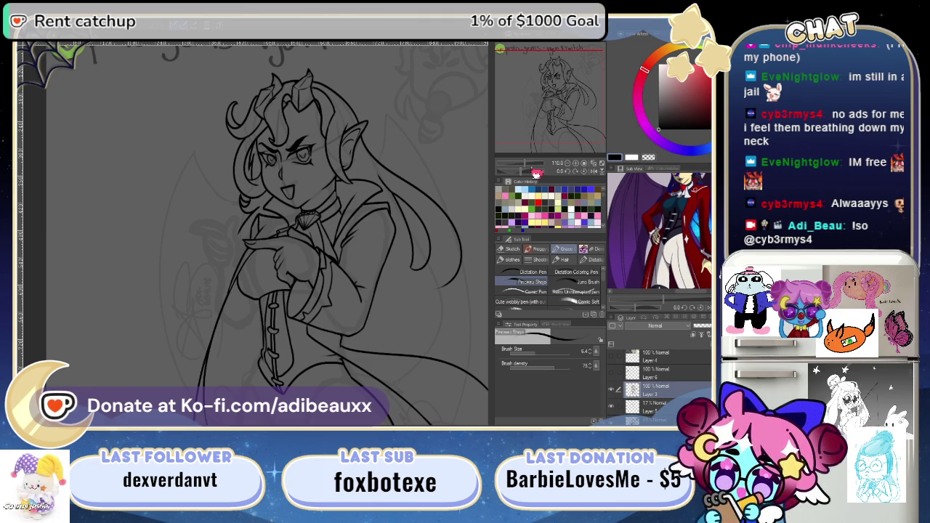
pyautogui.moveTo(526, 163); pyautogui.dragTo(537, 175)
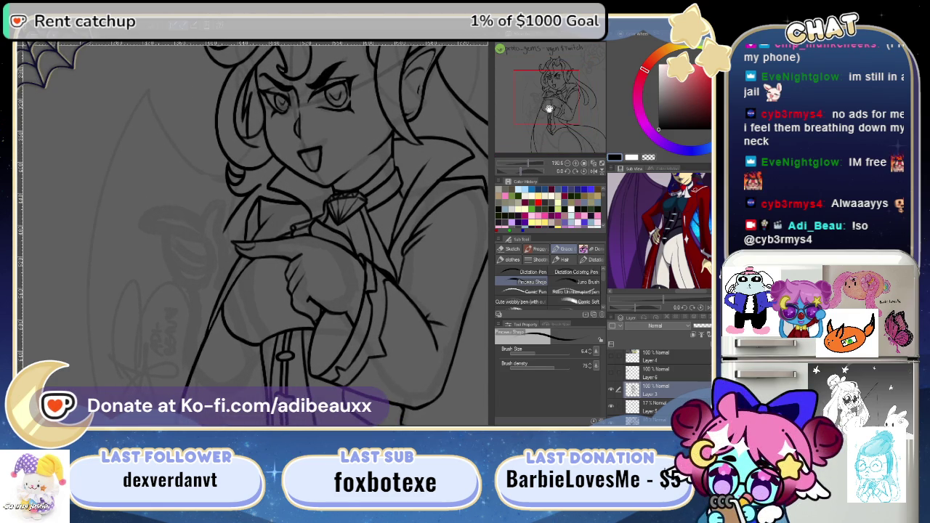
pyautogui.moveTo(551, 109)
pyautogui.mouseDown()
pyautogui.moveTo(562, 90)
pyautogui.moveTo(553, 150)
pyautogui.moveTo(539, 163)
pyautogui.mouseUp()
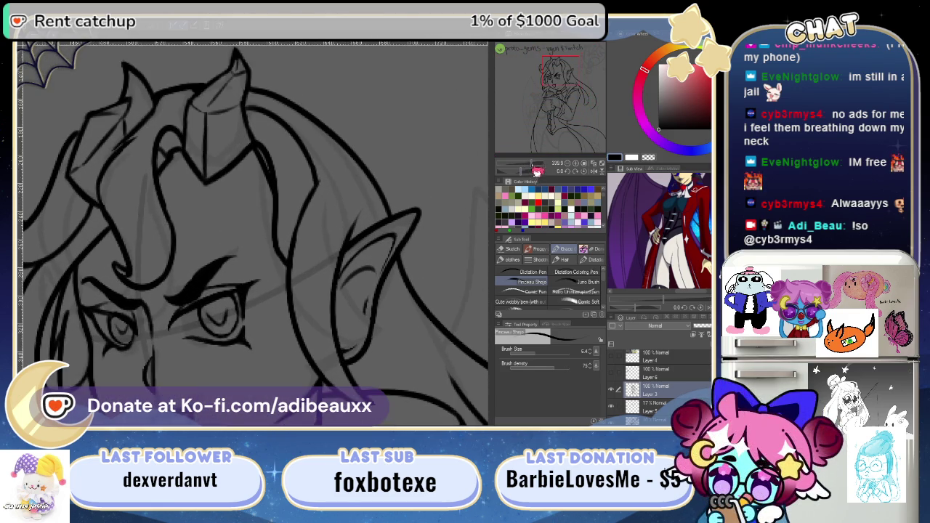
pyautogui.moveTo(255, 173); pyautogui.dragTo(356, 146)
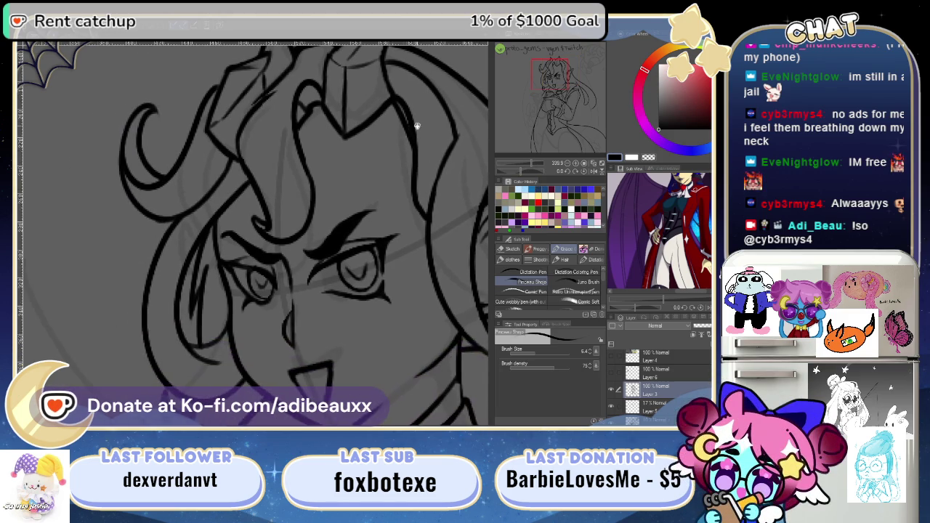
pyautogui.moveTo(322, 223); pyautogui.dragTo(320, 260)
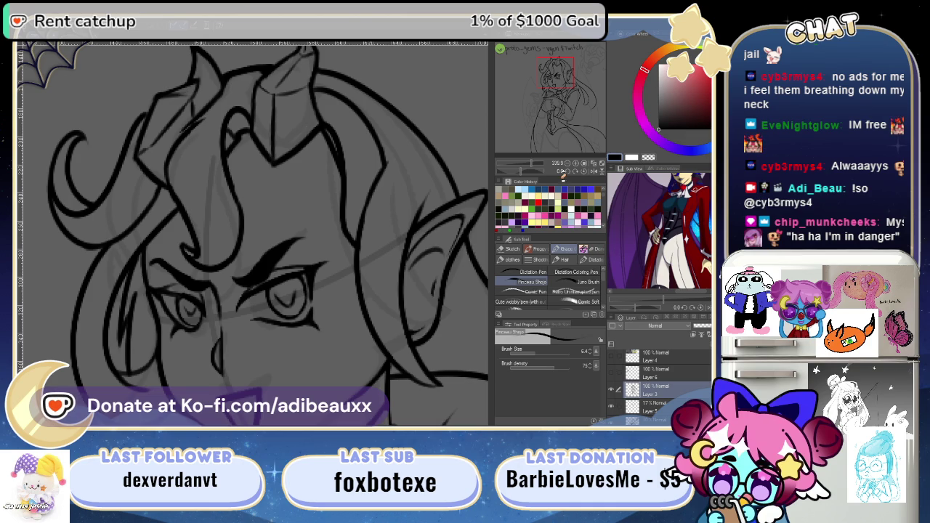
pyautogui.moveTo(538, 168)
pyautogui.mouseDown()
pyautogui.moveTo(531, 173)
pyautogui.moveTo(541, 169)
pyautogui.mouseUp()
pyautogui.moveTo(559, 88)
pyautogui.mouseDown()
pyautogui.moveTo(574, 104)
pyautogui.moveTo(566, 141)
pyautogui.mouseUp()
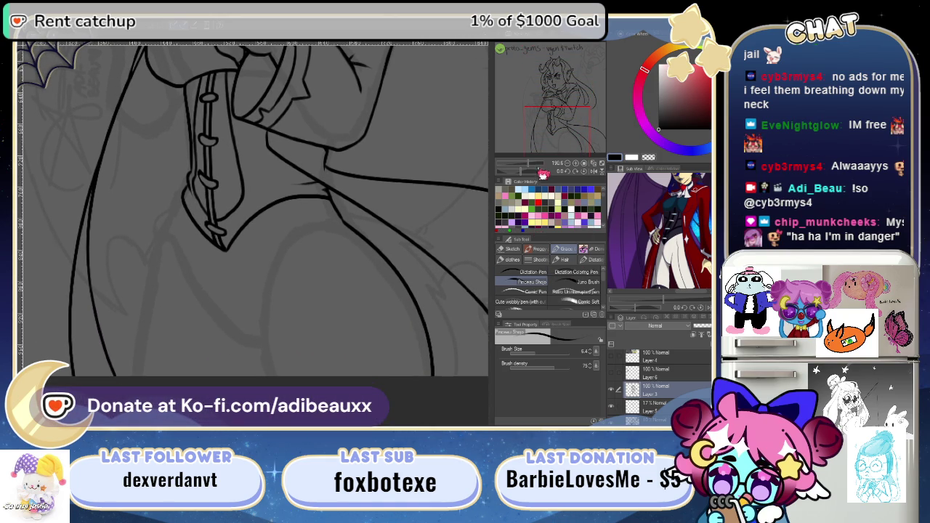
# - Zoom in on the lower coat and try inking a line down it, undoing each attempt
pyautogui.moveTo(530, 168); pyautogui.dragTo(540, 169)
pyautogui.moveTo(395, 270)
pyautogui.mouseDown()
pyautogui.moveTo(314, 203)
pyautogui.moveTo(333, 228)
pyautogui.mouseUp()
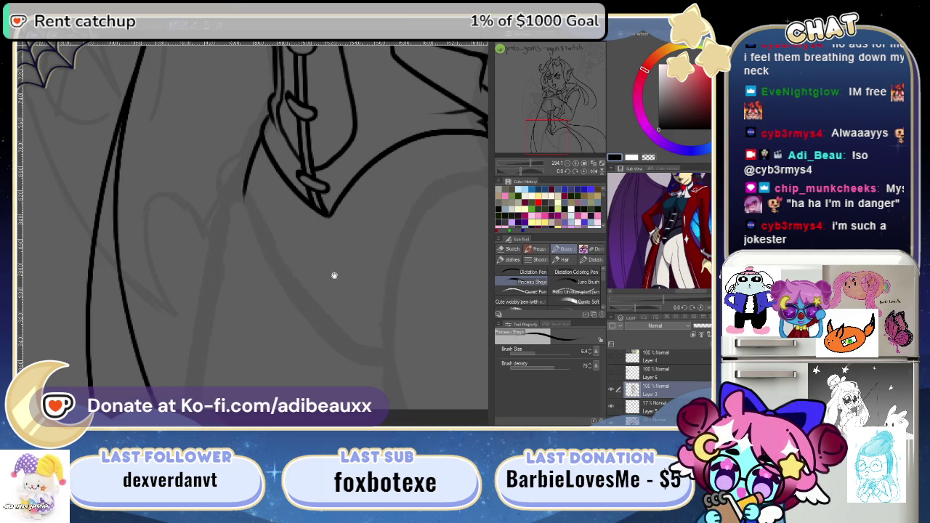
pyautogui.moveTo(335, 275)
pyautogui.mouseDown()
pyautogui.moveTo(152, 244)
pyautogui.moveTo(208, 257)
pyautogui.moveTo(235, 282)
pyautogui.moveTo(265, 231)
pyautogui.mouseUp()
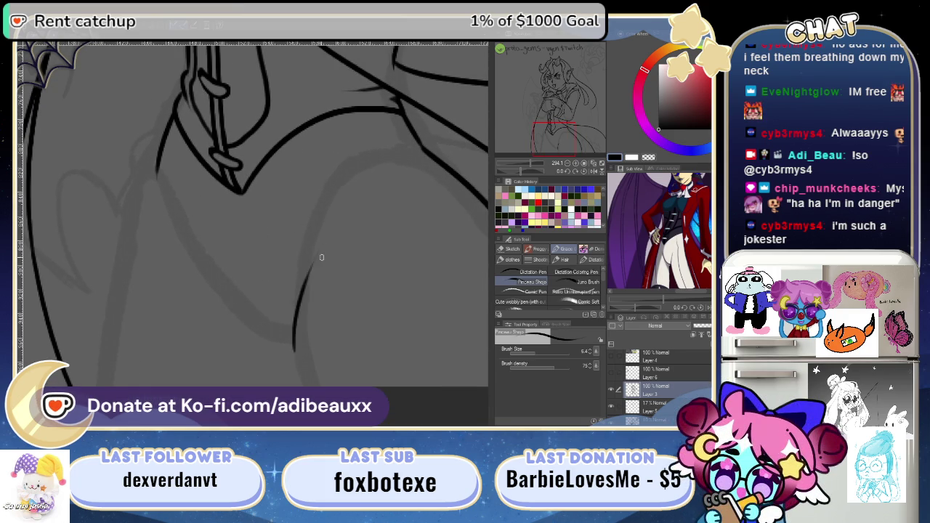
pyautogui.moveTo(297, 275); pyautogui.dragTo(295, 339)
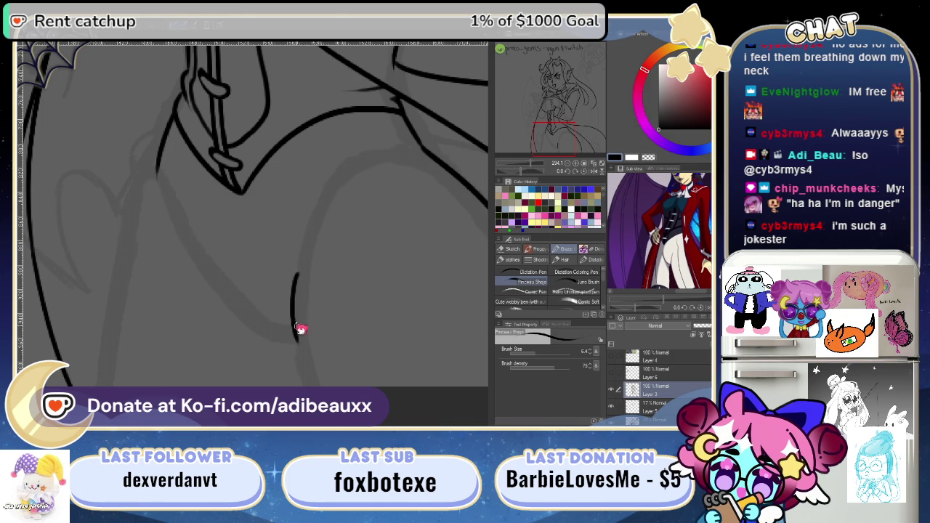
pyautogui.hotkey('ctrl', 'z')
pyautogui.moveTo(311, 231); pyautogui.dragTo(292, 337)
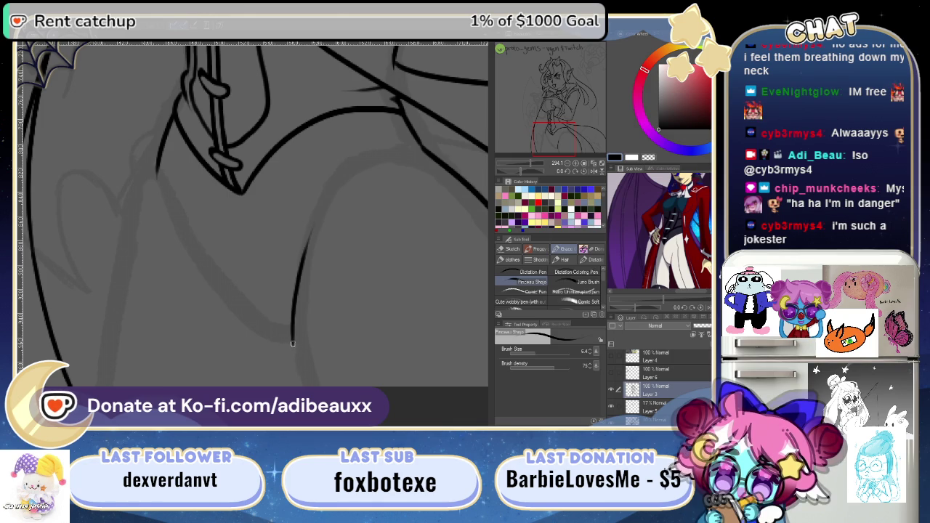
pyautogui.hotkey('ctrl', 'z')
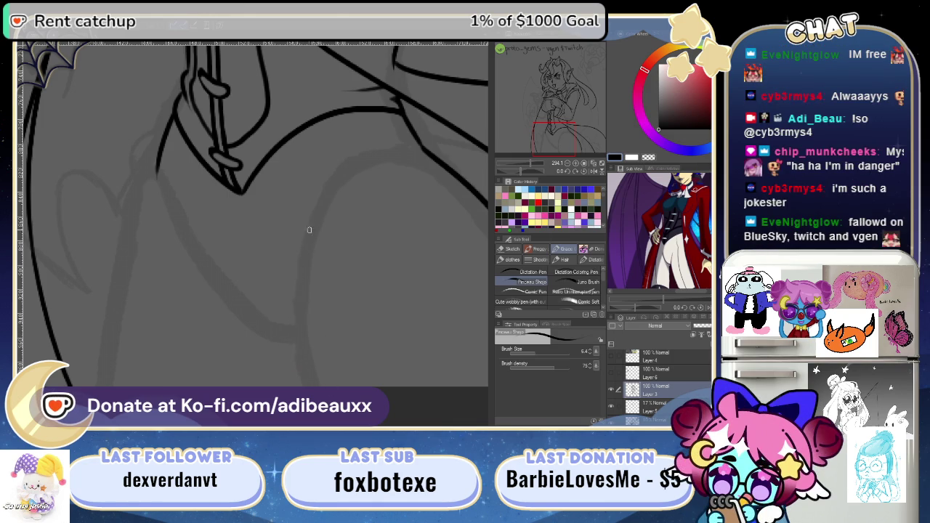
pyautogui.moveTo(331, 193)
pyautogui.mouseDown()
pyautogui.moveTo(300, 332)
pyautogui.moveTo(303, 385)
pyautogui.mouseUp()
pyautogui.hotkey('ctrl', 'z')
pyautogui.hotkey('ctrl', 'z')
pyautogui.hotkey('ctrl', 'z')
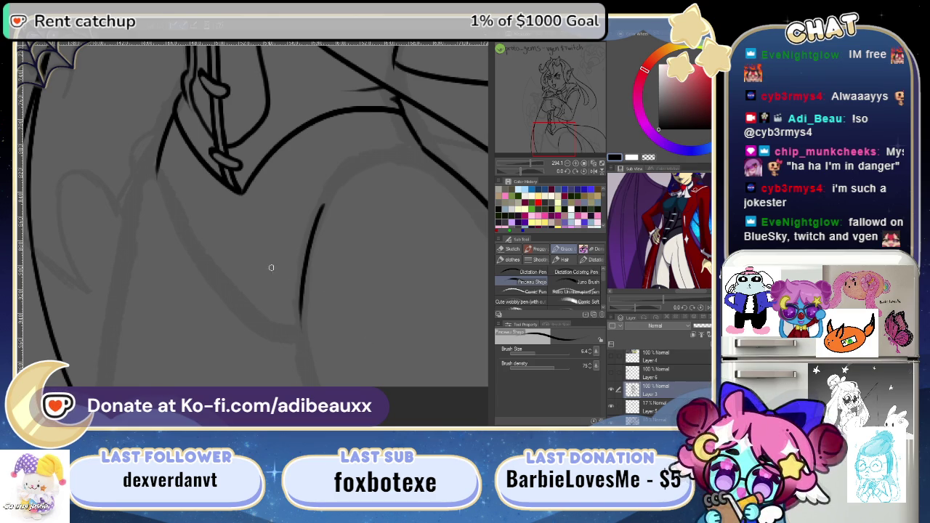
# - Ink a long line down the left side of the coat, redrawing it once
pyautogui.moveTo(234, 257); pyautogui.dragTo(333, 245)
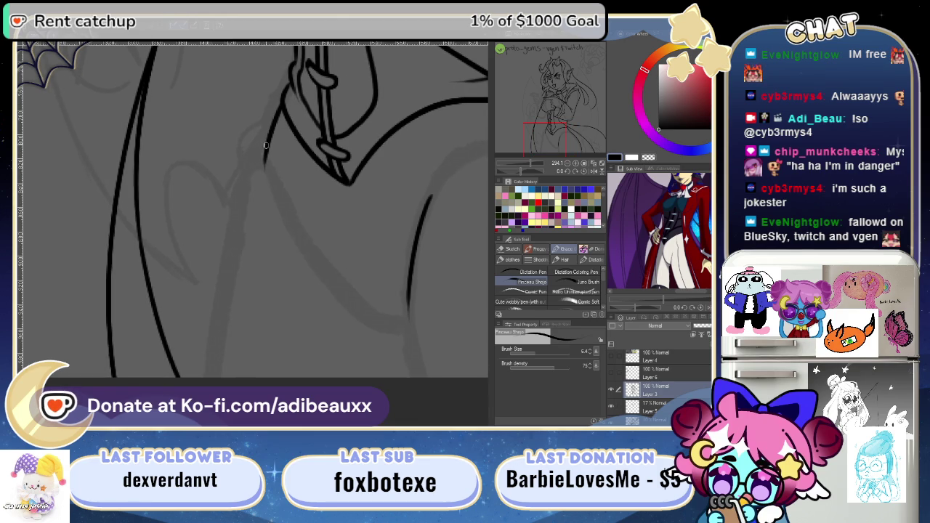
pyautogui.moveTo(264, 148); pyautogui.dragTo(236, 216)
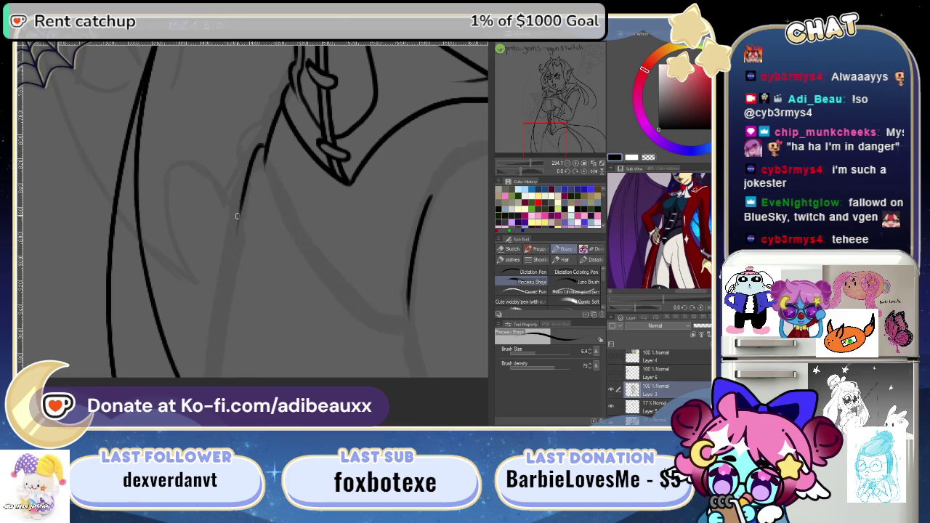
pyautogui.moveTo(245, 180); pyautogui.dragTo(208, 372)
pyautogui.hotkey('ctrl', 'z')
pyautogui.moveTo(245, 176); pyautogui.dragTo(209, 376)
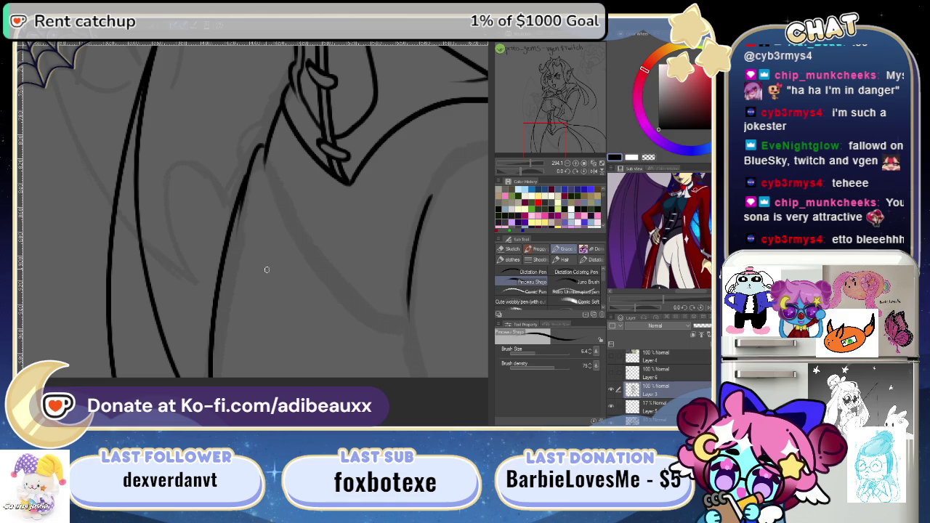
# - Redraw the lower right coat line smoothly and try a joining curve, undoing it
pyautogui.moveTo(332, 287)
pyautogui.mouseDown()
pyautogui.moveTo(254, 334)
pyautogui.moveTo(283, 270)
pyautogui.moveTo(264, 348)
pyautogui.mouseUp()
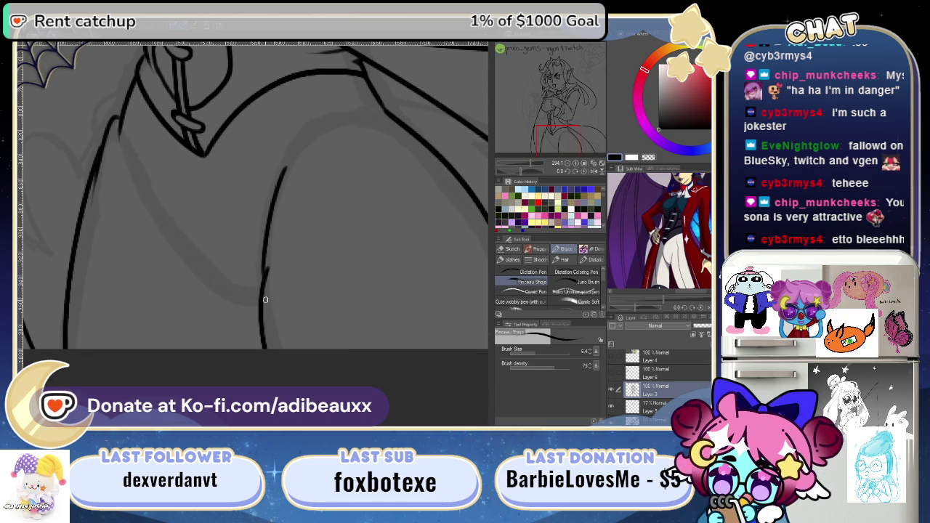
pyautogui.hotkey('ctrl', 'z')
pyautogui.moveTo(267, 270); pyautogui.dragTo(270, 348)
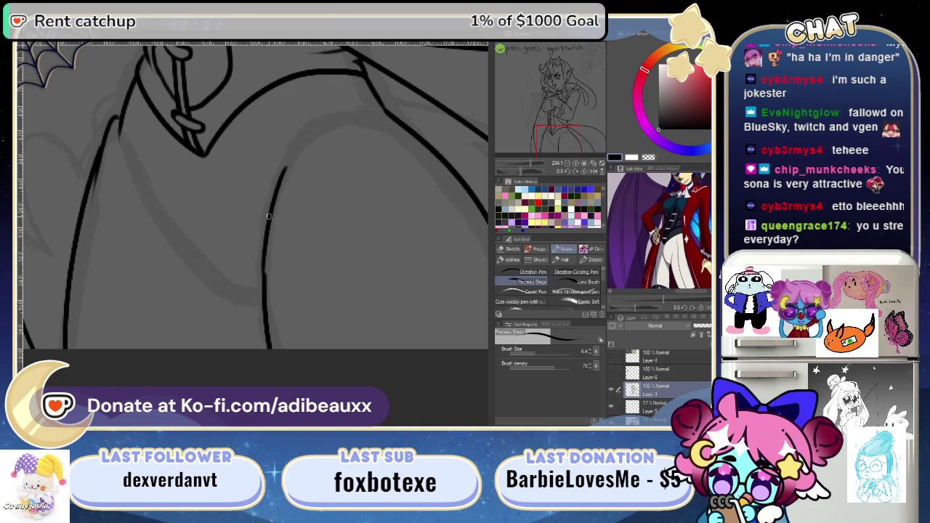
pyautogui.moveTo(263, 252); pyautogui.dragTo(287, 127)
pyautogui.hotkey('ctrl', 'z')
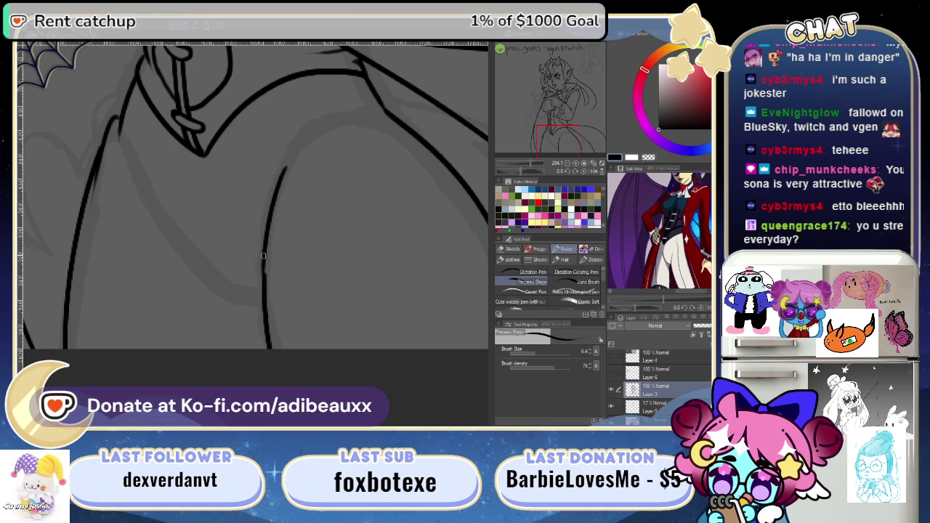
pyautogui.moveTo(262, 256); pyautogui.dragTo(289, 129)
pyautogui.hotkey('ctrl', 'z')
pyautogui.moveTo(298, 166); pyautogui.dragTo(291, 251)
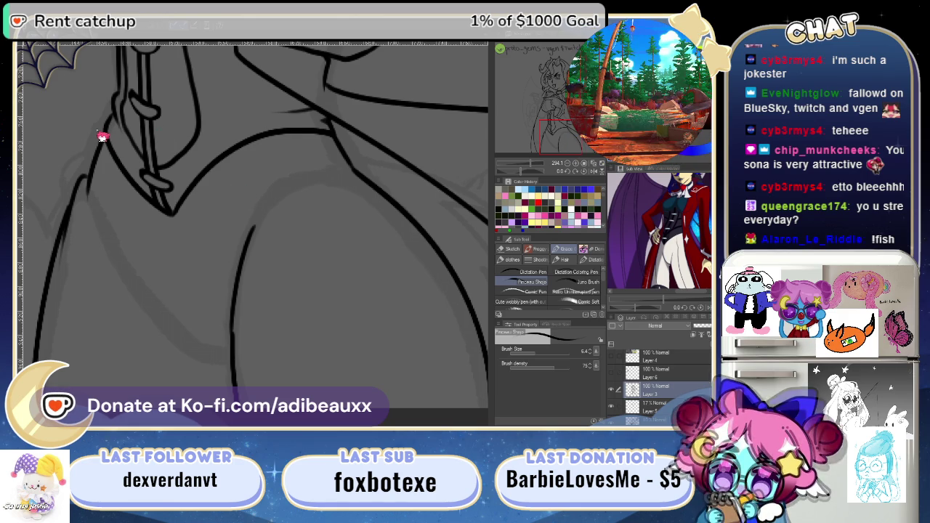
# - Switch to the pink stream schedule and zoom in on its April rows
pyautogui.hotkey('ctrl', 'Tab')
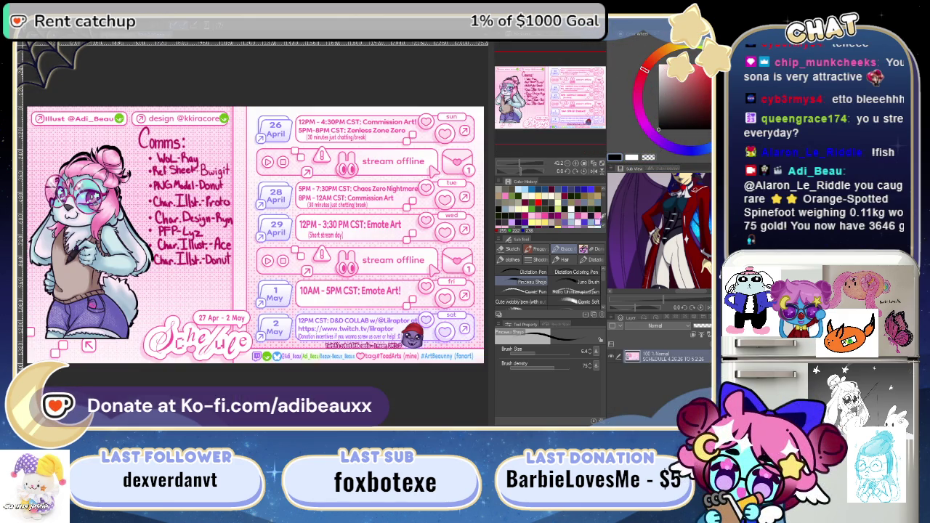
pyautogui.hotkey('ctrl', '+')
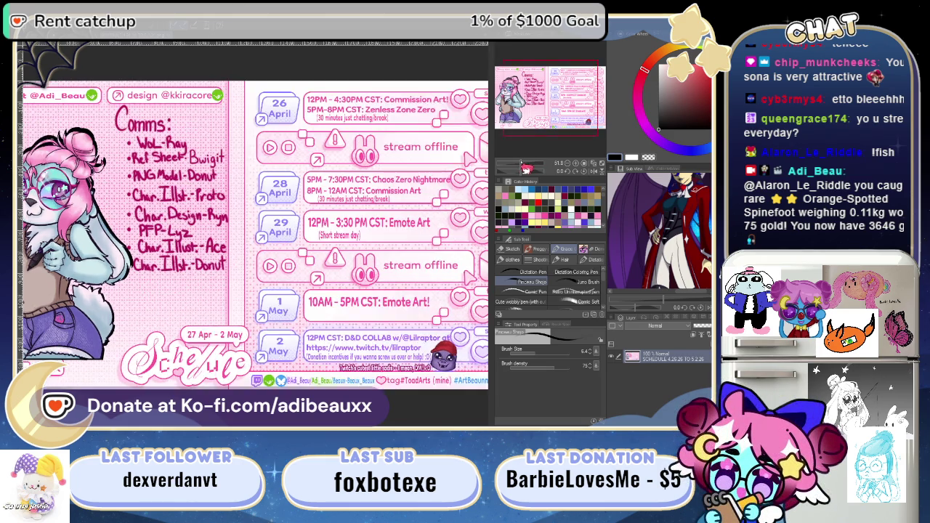
pyautogui.hotkey('ctrl', '+')
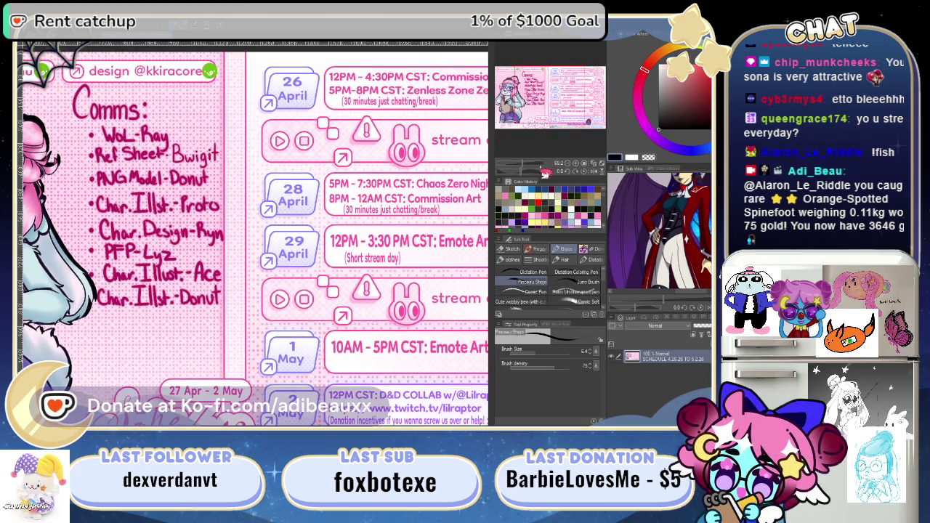
pyautogui.moveTo(547, 166); pyautogui.dragTo(527, 169)
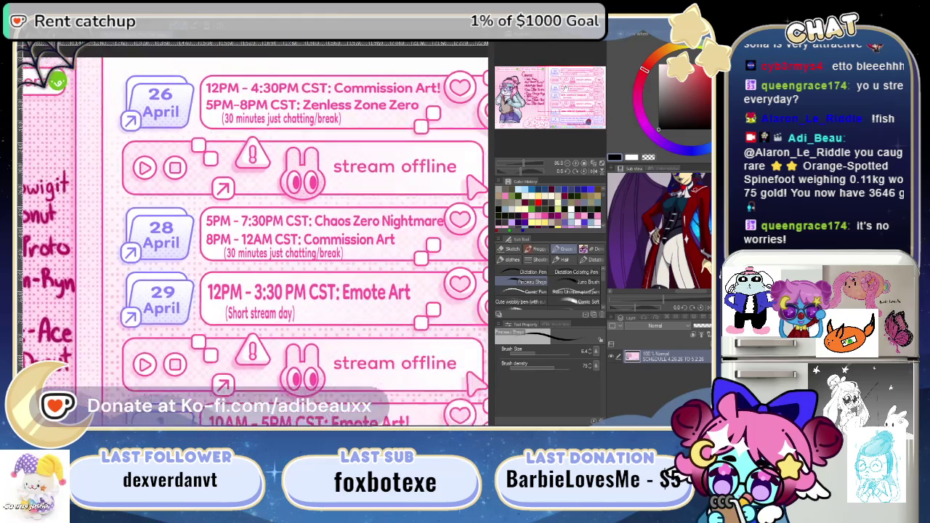
pyautogui.moveTo(556, 93)
pyautogui.mouseDown()
pyautogui.moveTo(571, 87)
pyautogui.moveTo(574, 108)
pyautogui.mouseUp()
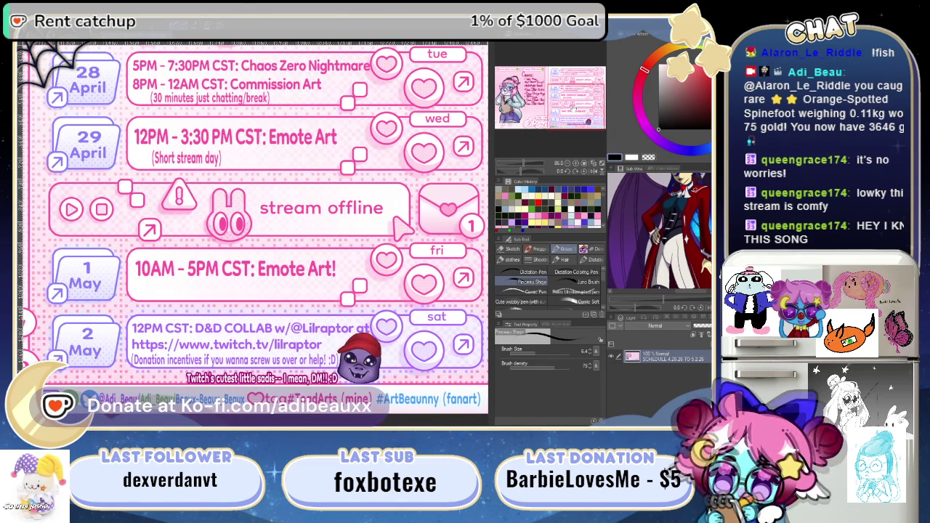
pyautogui.moveTo(573, 108); pyautogui.dragTo(562, 111)
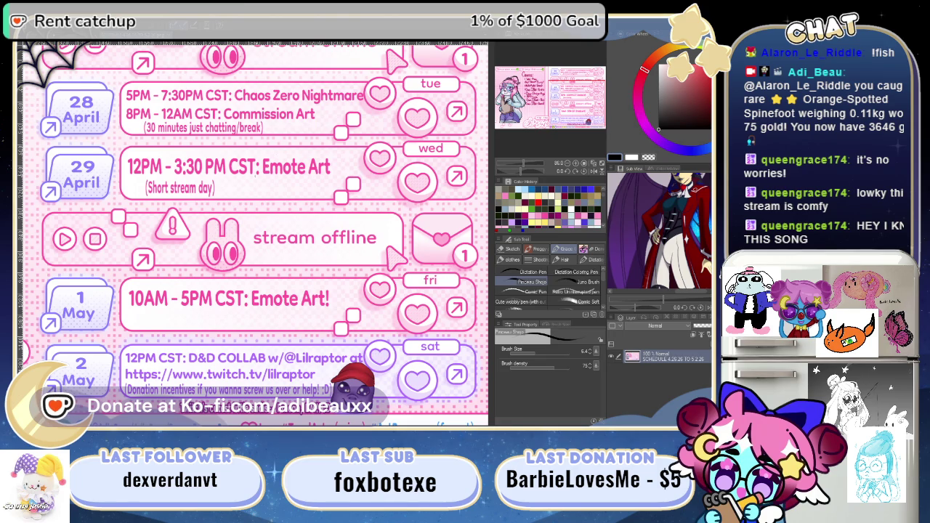
pyautogui.moveTo(562, 106); pyautogui.dragTo(563, 107)
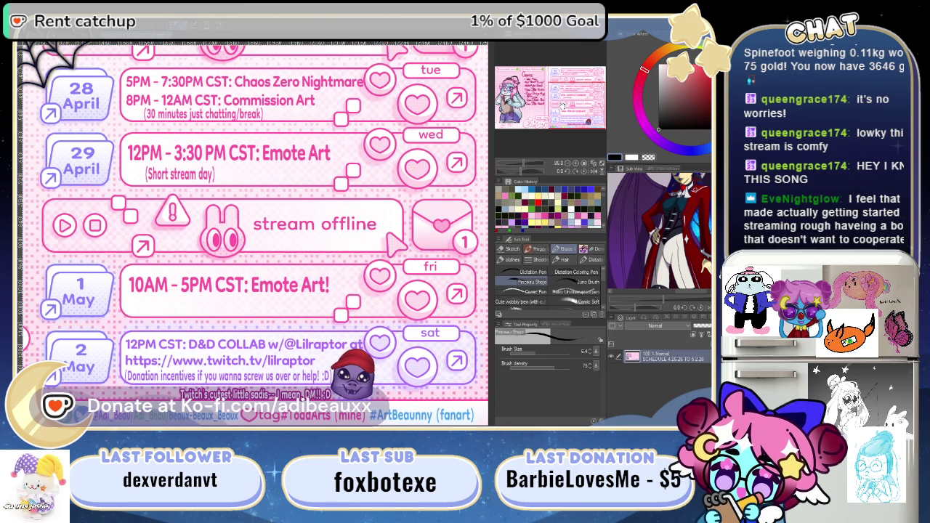
# - Zoom in closer on the schedule's D&D collab row
pyautogui.scroll(1, 563, 107)
pyautogui.scroll(2, 562, 107)
pyautogui.scroll(1, 562, 107)
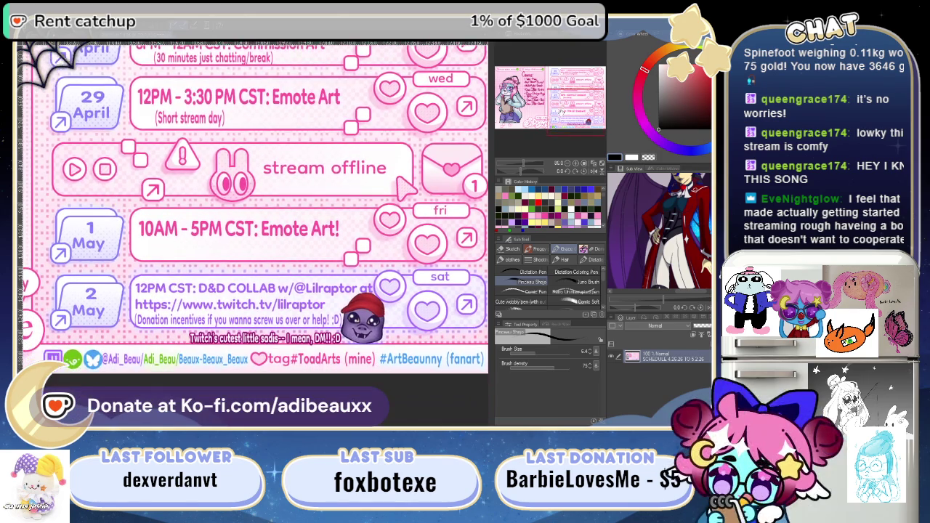
pyautogui.scroll(-2, 563, 107)
pyautogui.click(530, 167)
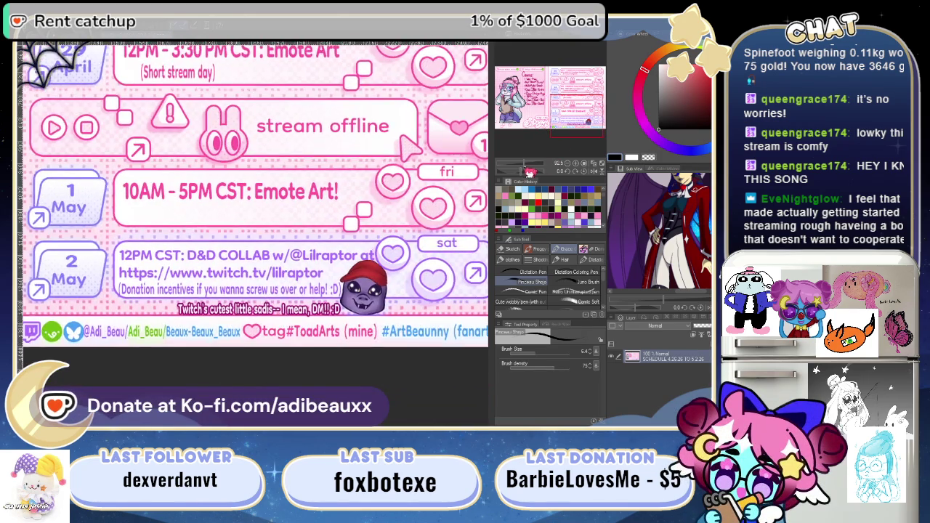
pyautogui.moveTo(530, 167); pyautogui.dragTo(542, 166)
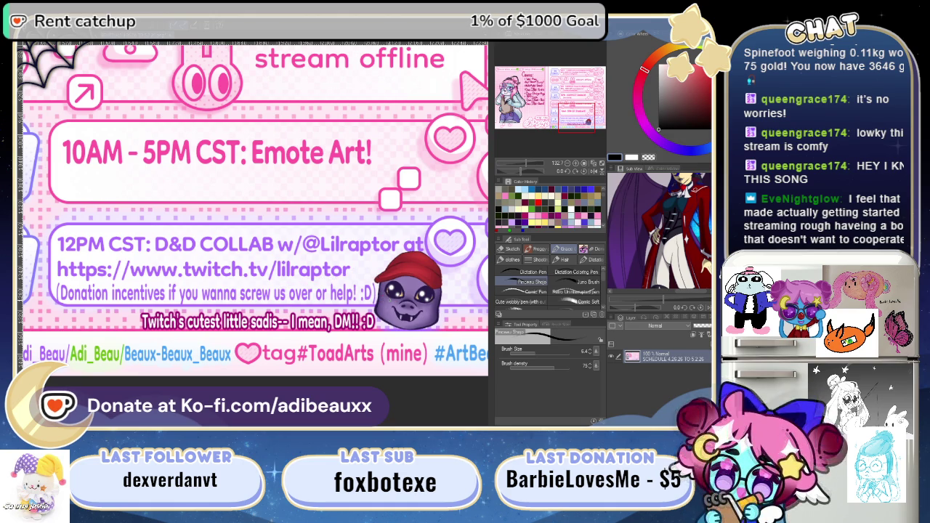
# - Circle the purple mascot's head, undo it, then bring up the Fat Donut Stick drawing
pyautogui.moveTo(362, 262); pyautogui.dragTo(447, 323)
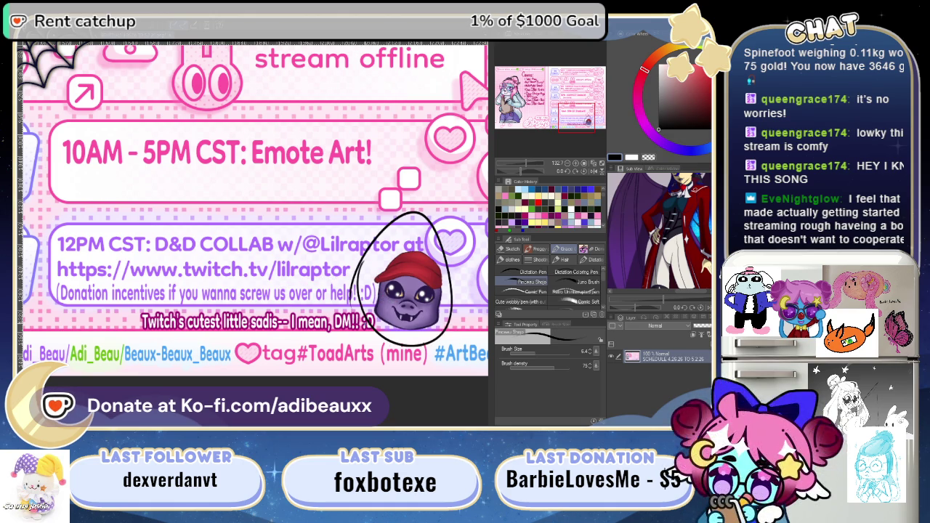
pyautogui.hotkey('ctrl', 'z')
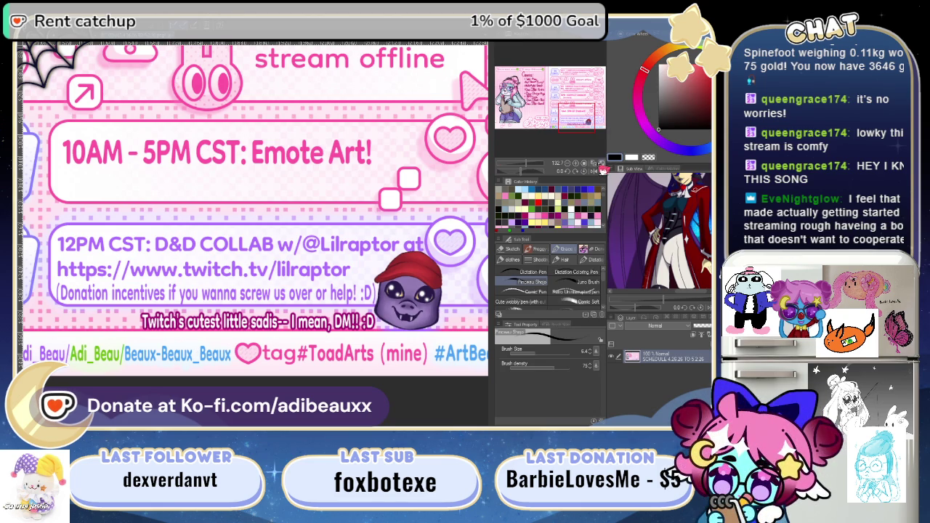
pyautogui.click(594, 163)
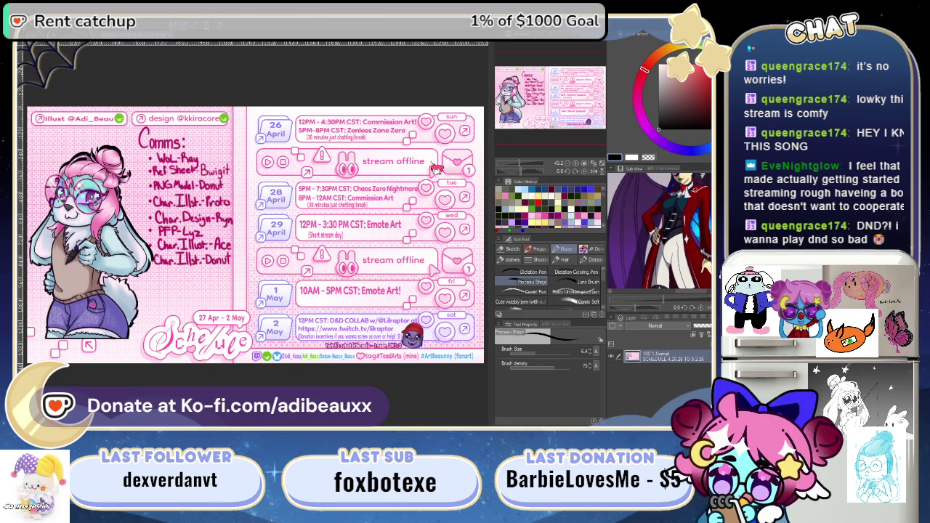
pyautogui.hotkey('ctrl', 'Tab')
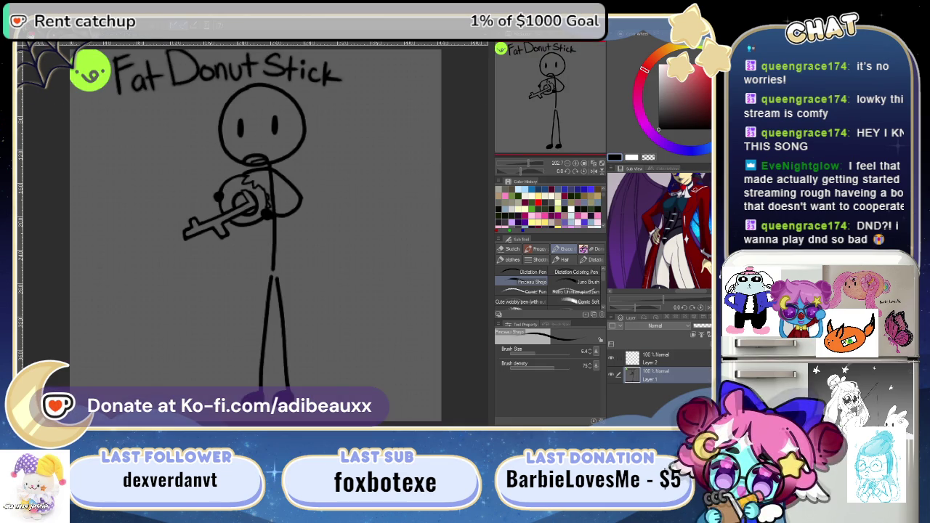
# - Return to the vampire lineart document using its file tab
pyautogui.click(44, 45)
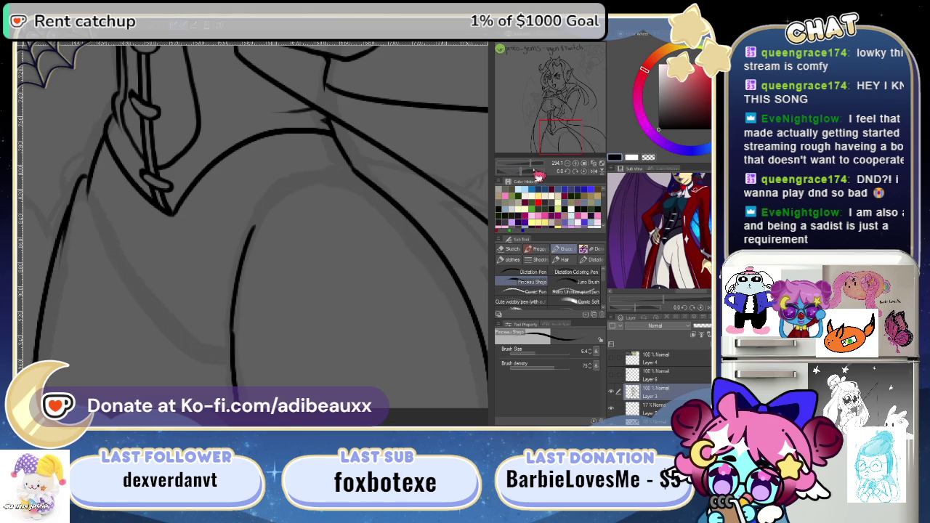
# - Zoom in on the collar and buttons, then ink and discard a line below the collar
pyautogui.moveTo(538, 165); pyautogui.dragTo(531, 168)
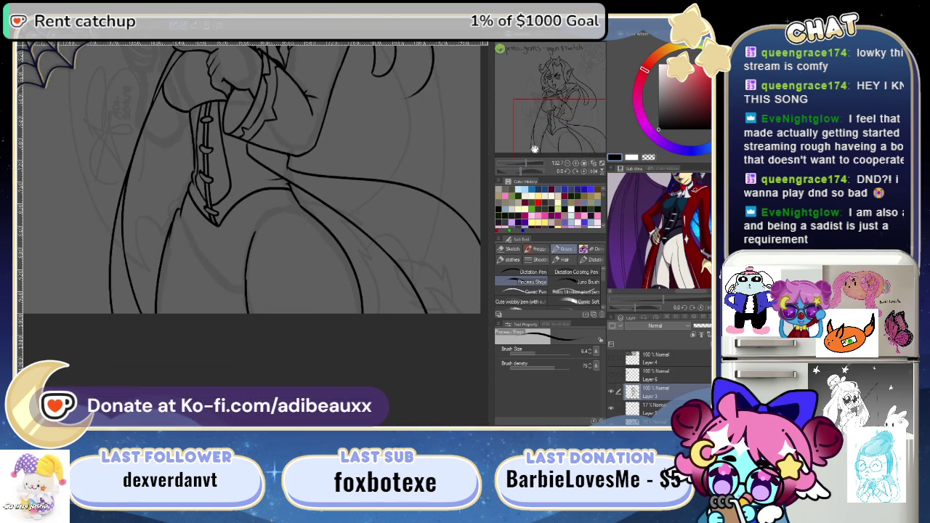
pyautogui.moveTo(557, 132)
pyautogui.mouseDown()
pyautogui.moveTo(557, 80)
pyautogui.moveTo(545, 166)
pyautogui.mouseUp()
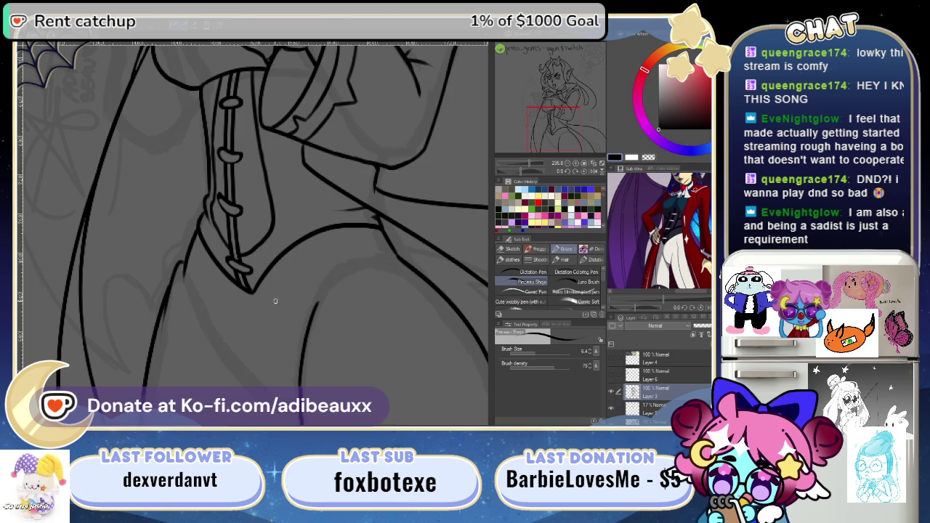
pyautogui.moveTo(271, 304); pyautogui.dragTo(319, 271)
pyautogui.moveTo(533, 169); pyautogui.dragTo(541, 167)
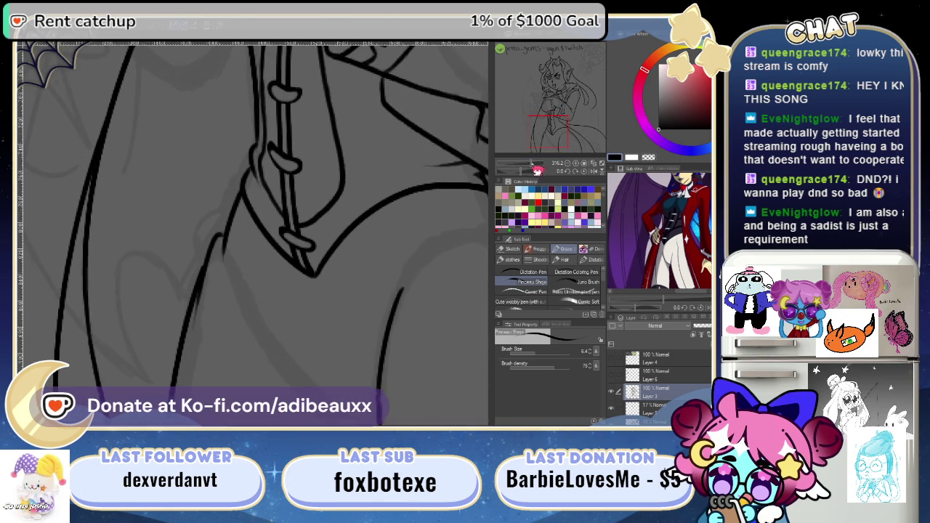
pyautogui.moveTo(299, 287); pyautogui.dragTo(338, 271)
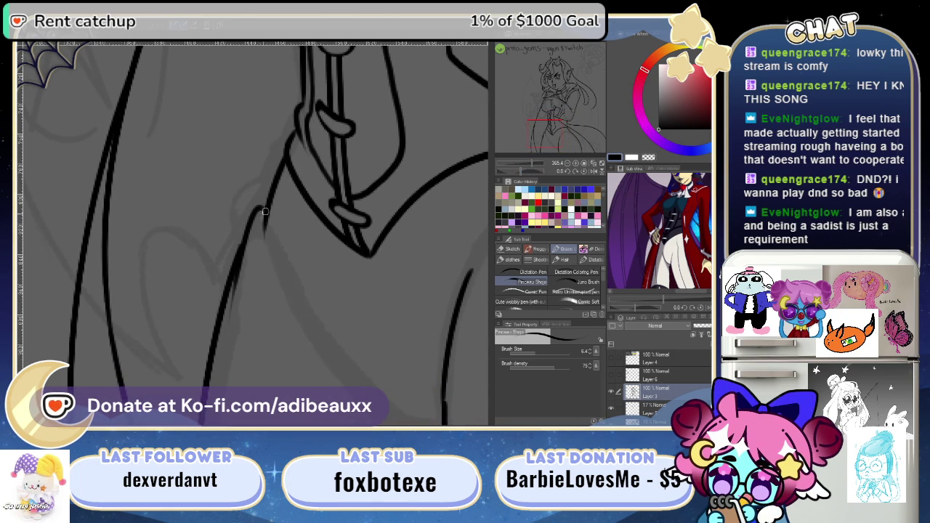
pyautogui.moveTo(265, 212); pyautogui.dragTo(276, 346)
pyautogui.hotkey('ctrl', 'z')
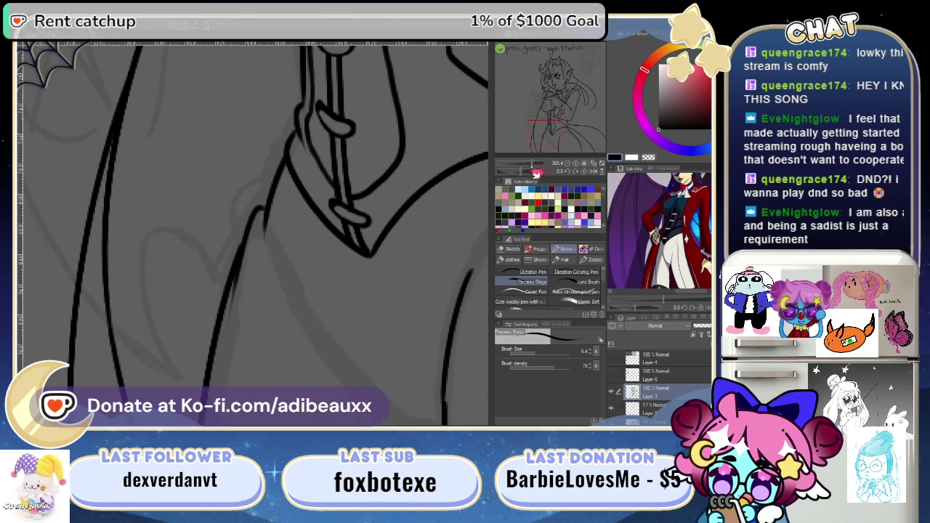
# - Try curved lines down the coat front on a rotated view, undoing them and straightening the canvas
pyautogui.moveTo(541, 167); pyautogui.dragTo(533, 175)
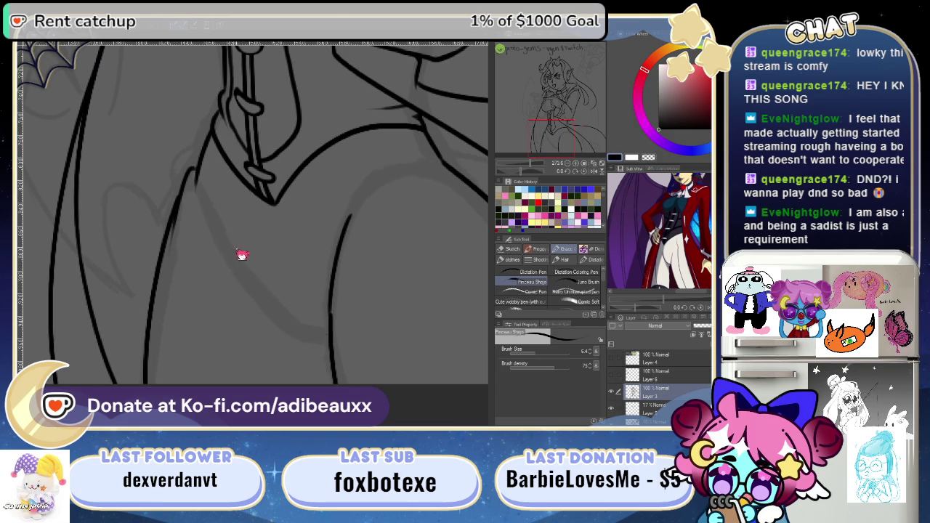
pyautogui.moveTo(218, 210); pyautogui.dragTo(328, 342)
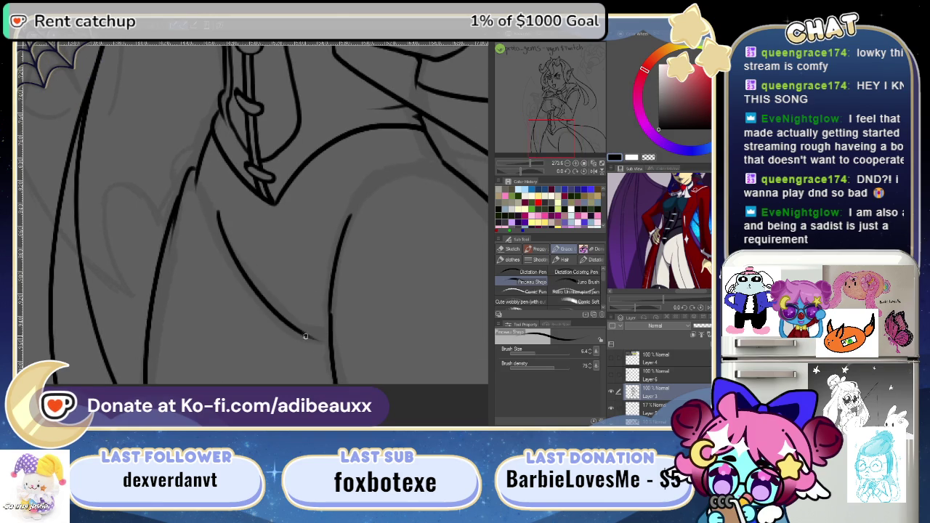
pyautogui.moveTo(363, 327)
pyautogui.mouseDown()
pyautogui.moveTo(316, 189)
pyautogui.moveTo(336, 188)
pyautogui.mouseUp()
pyautogui.hotkey('ctrl', 'z')
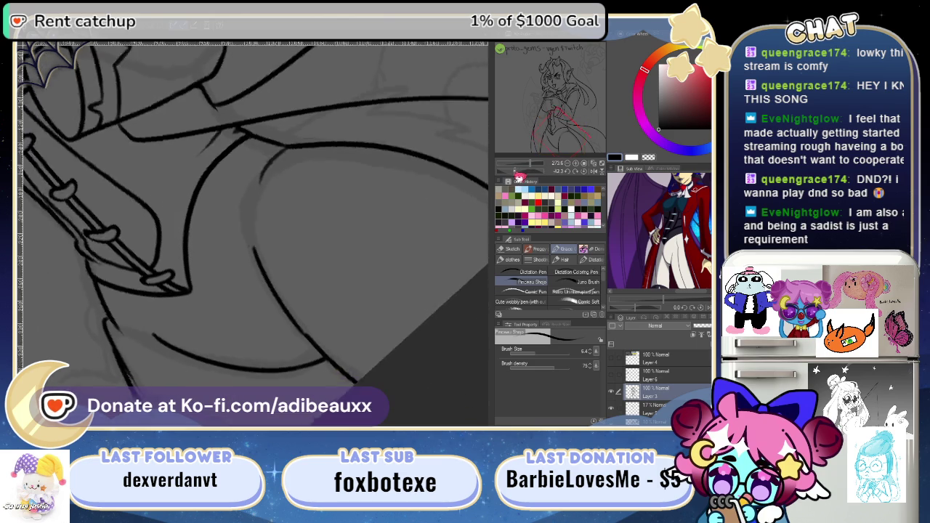
pyautogui.moveTo(400, 262)
pyautogui.mouseDown()
pyautogui.moveTo(333, 305)
pyautogui.moveTo(293, 213)
pyautogui.mouseUp()
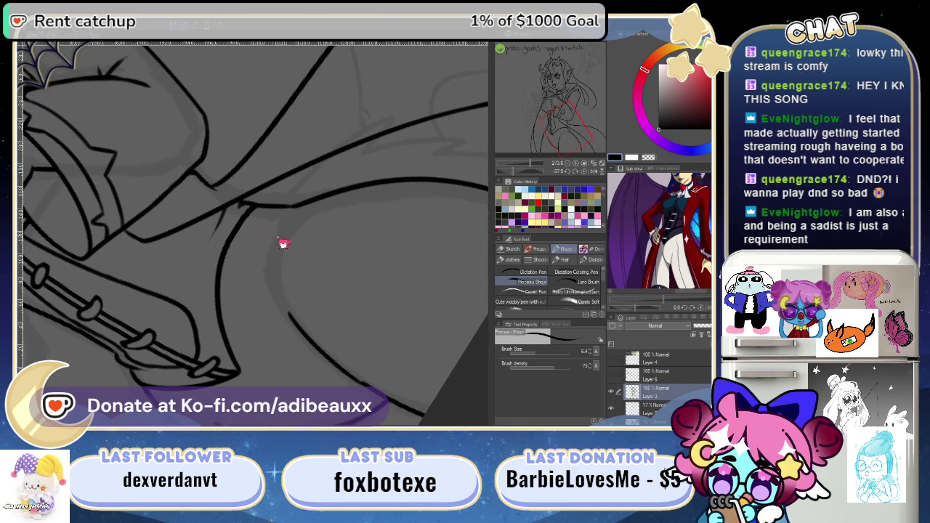
pyautogui.moveTo(293, 209); pyautogui.dragTo(267, 281)
pyautogui.hotkey('ctrl', 'z')
pyautogui.hotkey('ctrl', 'z')
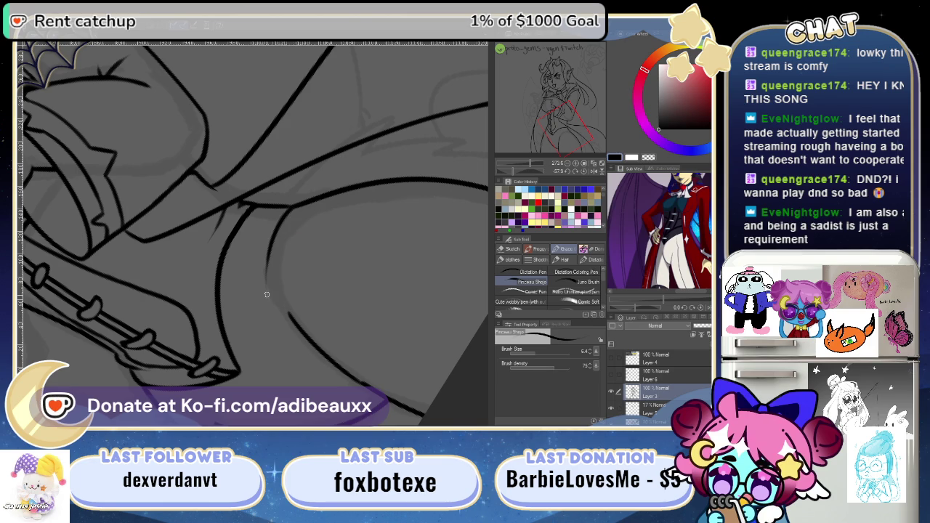
pyautogui.click(590, 172)
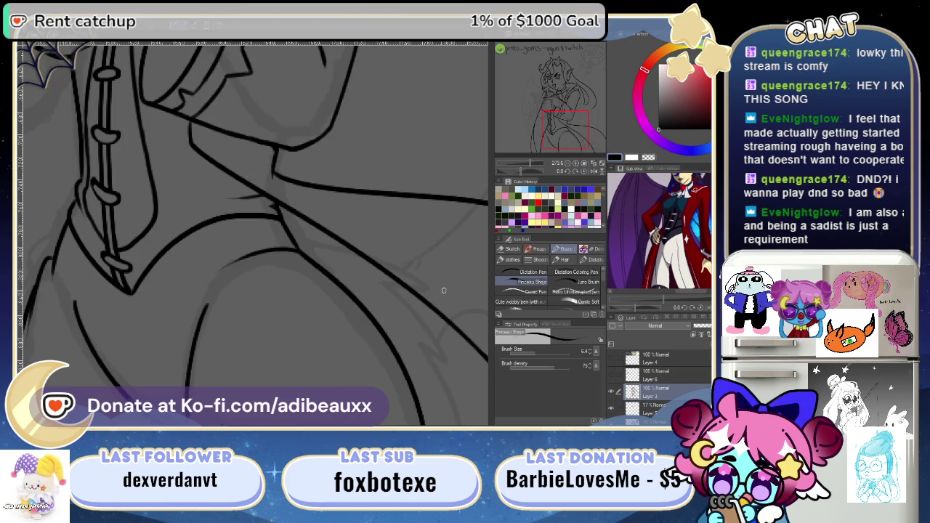
# - Try several more strokes along the coat's chest front, discarding each attempt
pyautogui.moveTo(371, 252); pyautogui.dragTo(399, 232)
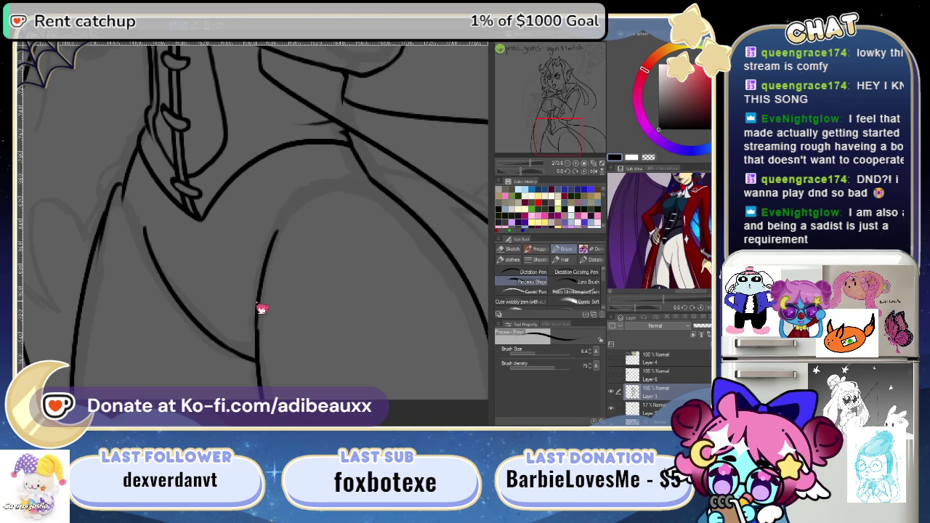
pyautogui.moveTo(256, 308); pyautogui.dragTo(276, 212)
pyautogui.hotkey('ctrl', 'z')
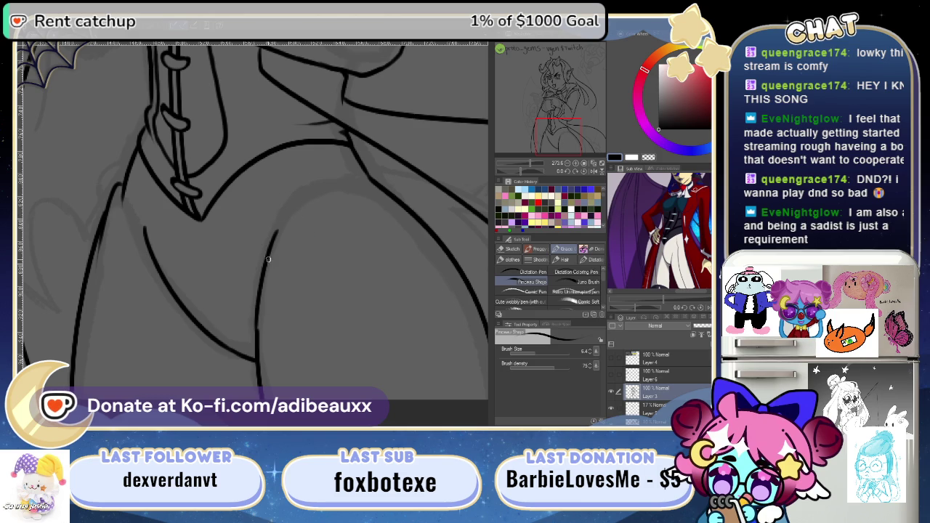
pyautogui.moveTo(263, 263)
pyautogui.mouseDown()
pyautogui.moveTo(271, 231)
pyautogui.moveTo(322, 276)
pyautogui.mouseUp()
pyautogui.hotkey('ctrl', 'z')
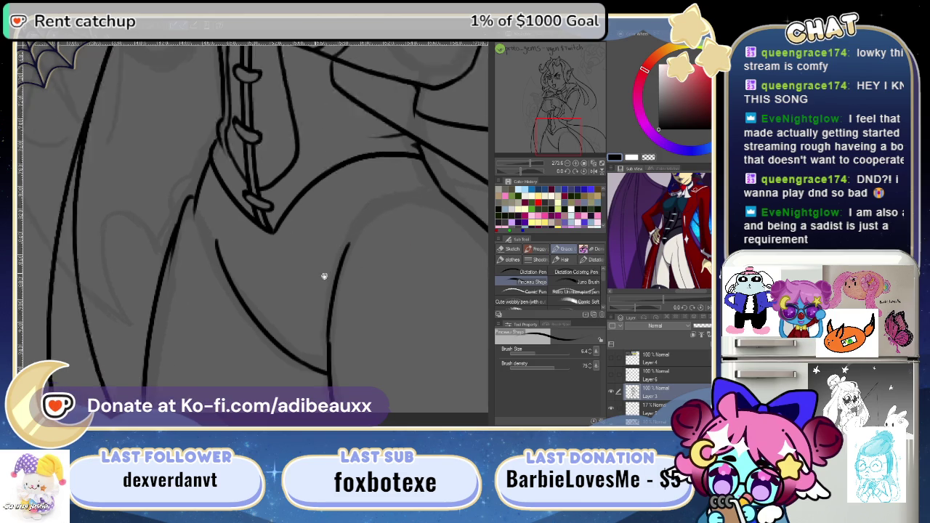
pyautogui.moveTo(234, 222); pyautogui.dragTo(273, 314)
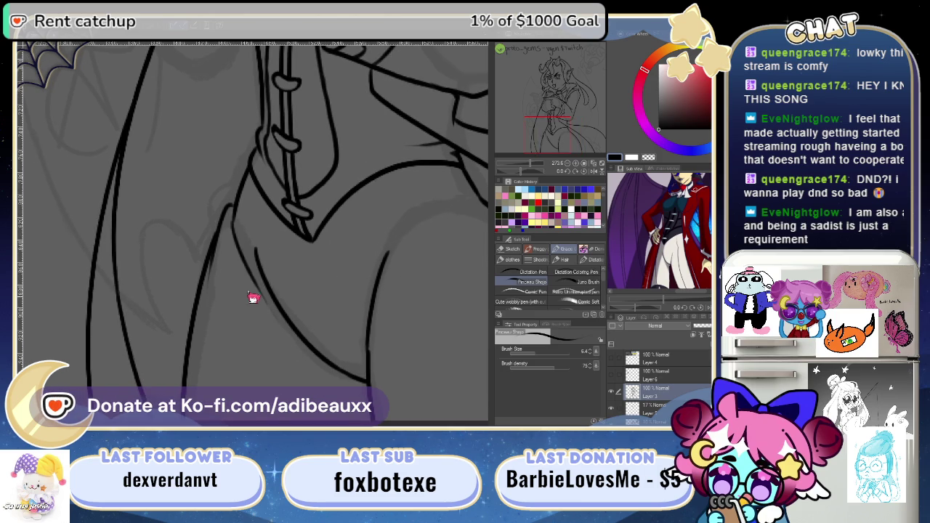
pyautogui.hotkey('ctrl', 'z')
pyautogui.scroll(2, 349, 305)
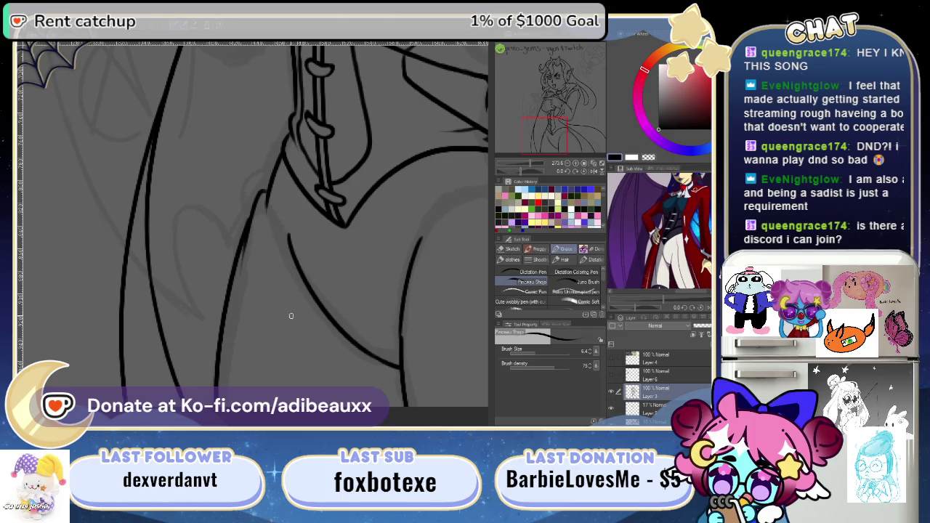
pyautogui.moveTo(265, 207); pyautogui.dragTo(298, 289)
pyautogui.hotkey('ctrl', 'z')
# - Switch to the Eraser, pan to the upper chest lines, then return to the pen
pyautogui.press('e')
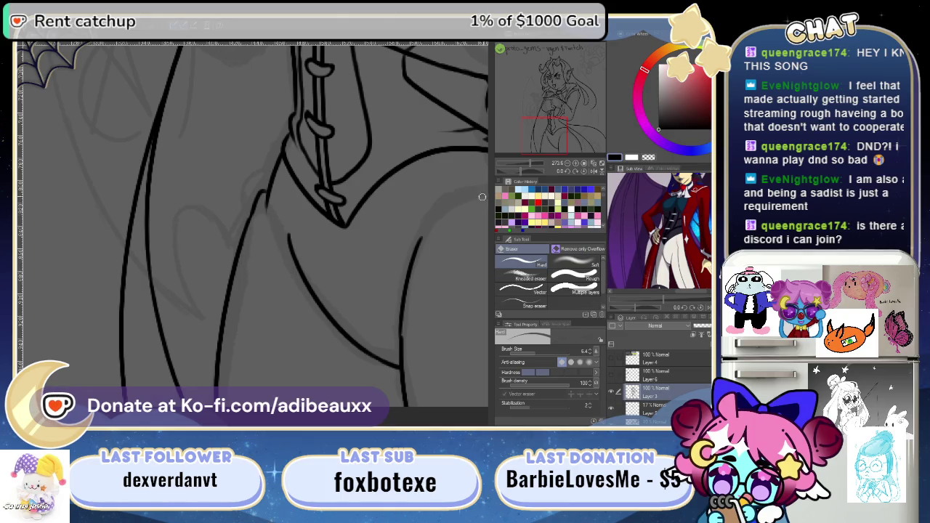
pyautogui.moveTo(539, 150)
pyautogui.mouseDown()
pyautogui.moveTo(542, 141)
pyautogui.moveTo(544, 162)
pyautogui.mouseUp()
pyautogui.hscroll(-3, 401, 280)
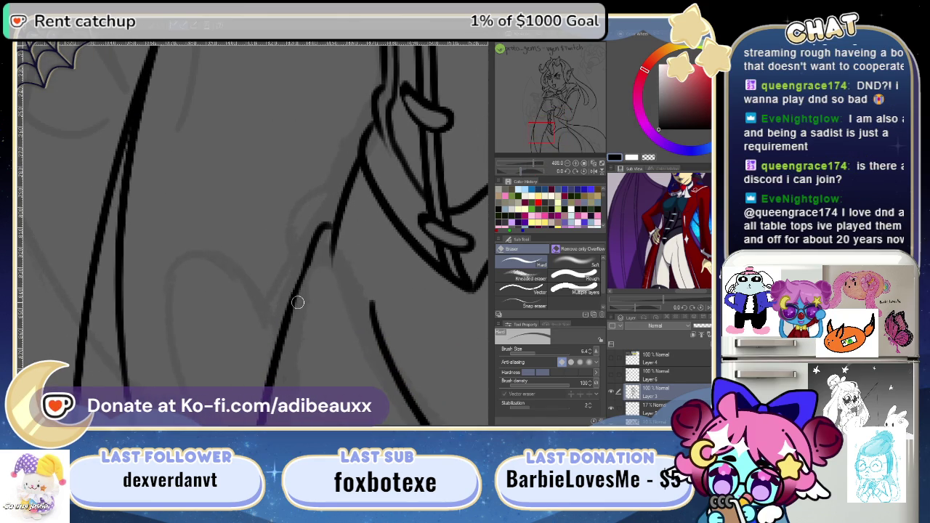
pyautogui.press('b')
pyautogui.press('p')
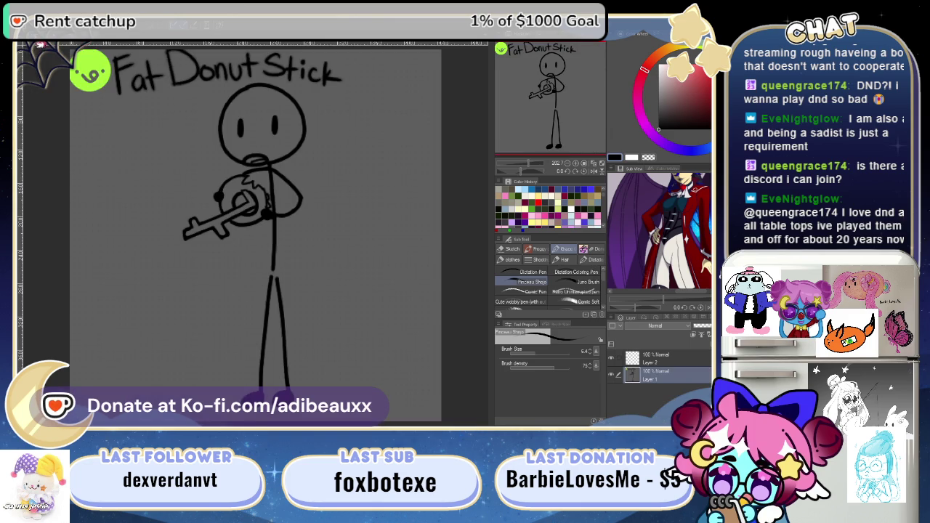
# - Fit the canvas to the window, show the Fat Donut Stick drawing, then return to the vampire
pyautogui.hotkey('ctrl', '0')
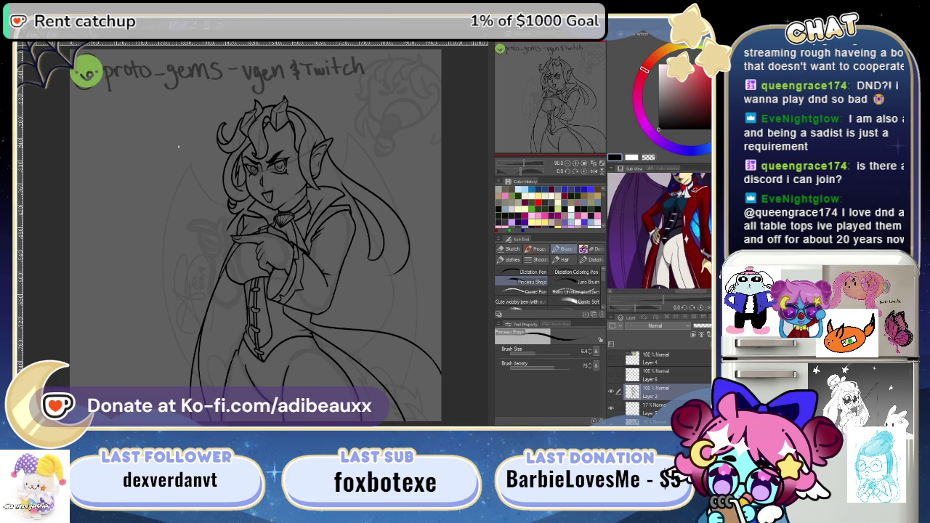
pyautogui.click(80, 45)
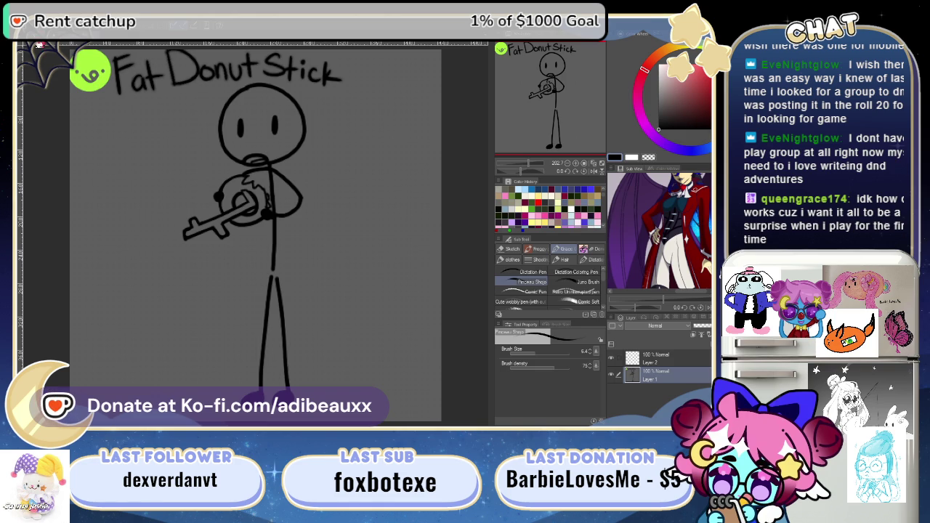
pyautogui.hotkey('ctrl', 'Tab')
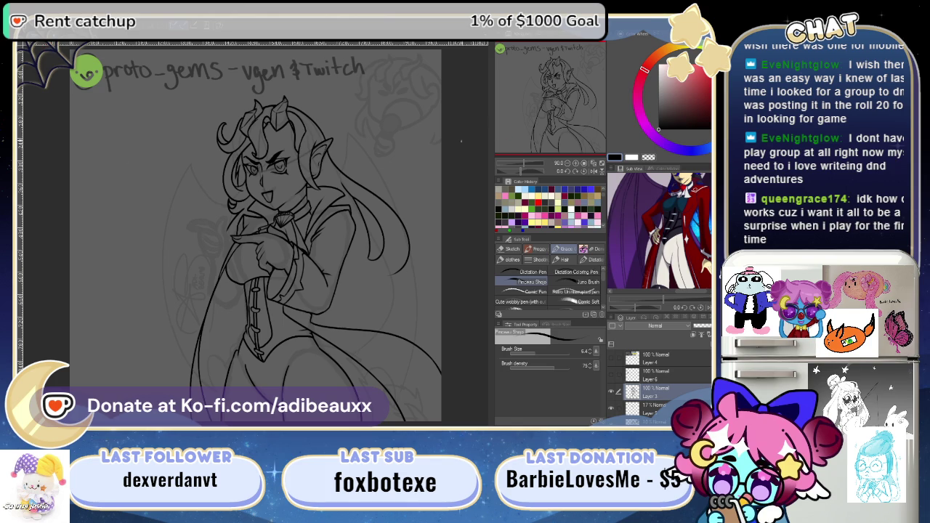
# - Zoom in on the horned head and draw a short test stroke, then undo it
pyautogui.moveTo(521, 164); pyautogui.dragTo(536, 167)
pyautogui.moveTo(547, 115)
pyautogui.mouseDown()
pyautogui.moveTo(560, 85)
pyautogui.moveTo(568, 129)
pyautogui.moveTo(539, 164)
pyautogui.mouseUp()
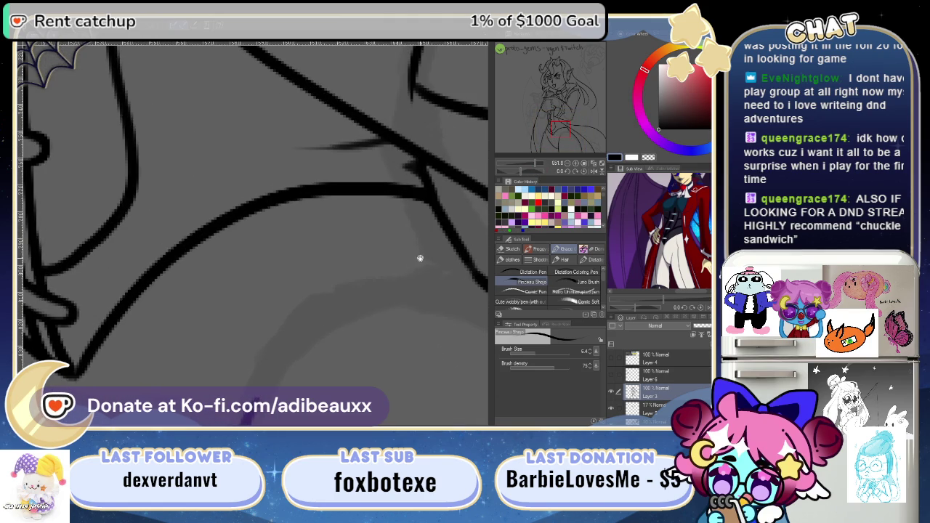
pyautogui.moveTo(419, 258); pyautogui.dragTo(292, 248)
pyautogui.moveTo(303, 217); pyautogui.dragTo(324, 251)
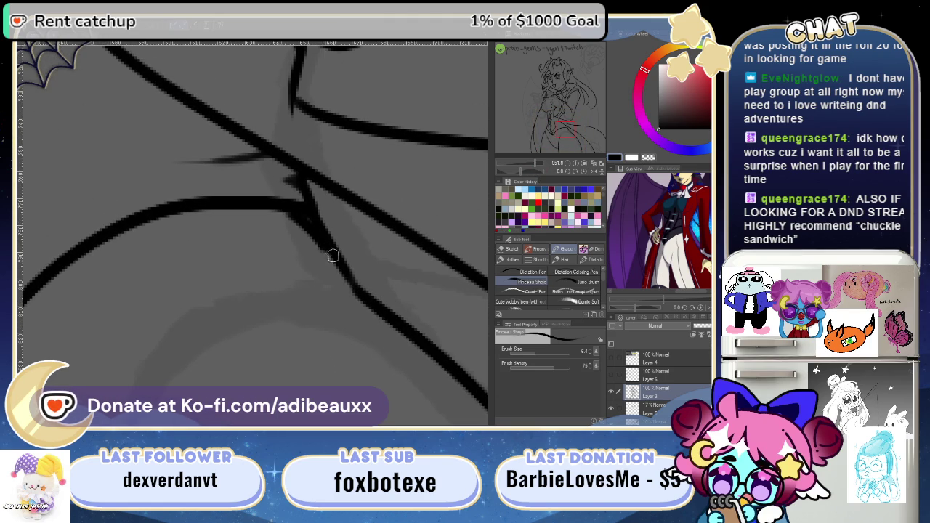
pyautogui.hotkey('ctrl', 'z')
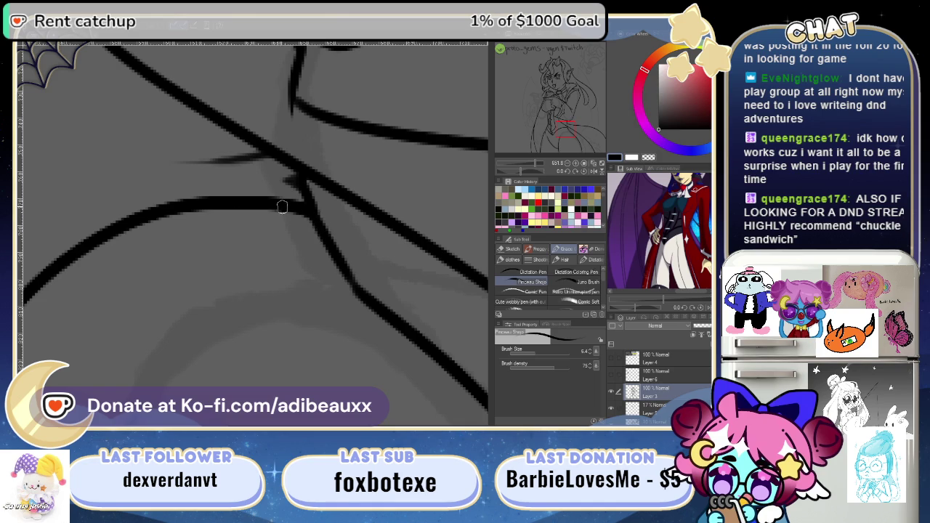
# - Zoom and pan around the neck, collar and shoulder lines to inspect them
pyautogui.moveTo(232, 300)
pyautogui.mouseDown()
pyautogui.moveTo(318, 297)
pyautogui.moveTo(155, 305)
pyautogui.moveTo(207, 242)
pyautogui.mouseUp()
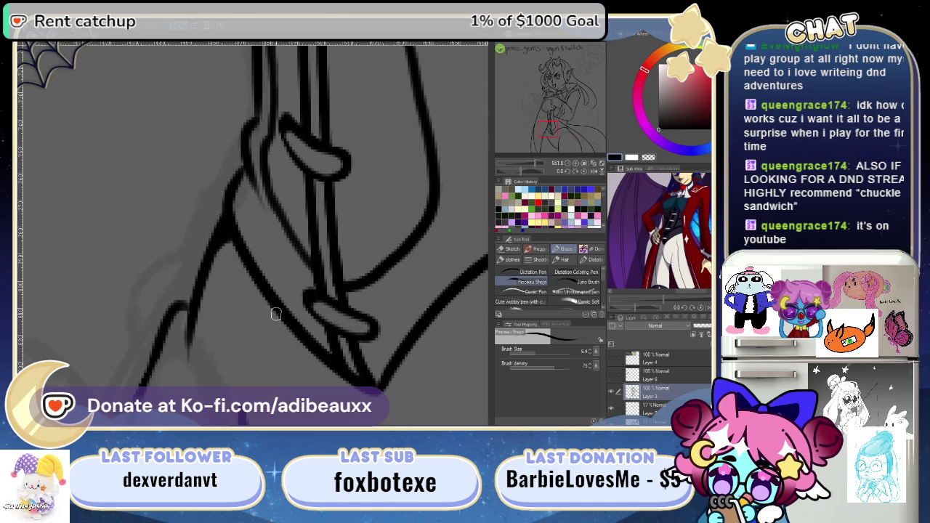
pyautogui.scroll(3, 276, 313)
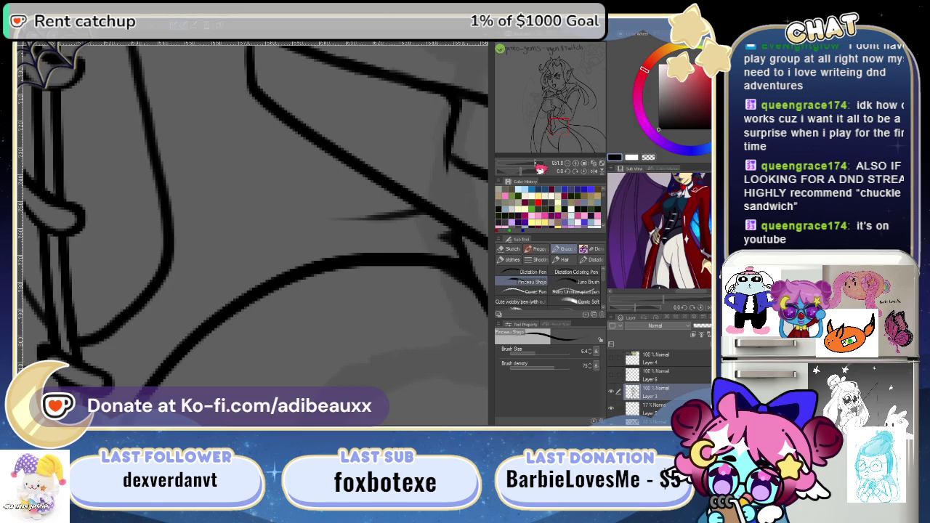
pyautogui.moveTo(540, 169); pyautogui.dragTo(538, 168)
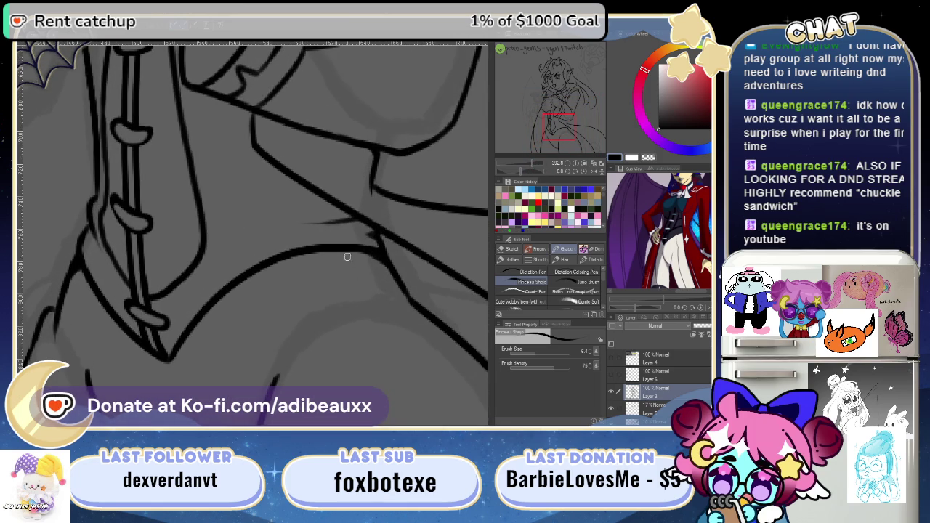
pyautogui.moveTo(347, 257); pyautogui.dragTo(321, 249)
pyautogui.moveTo(539, 170); pyautogui.dragTo(542, 171)
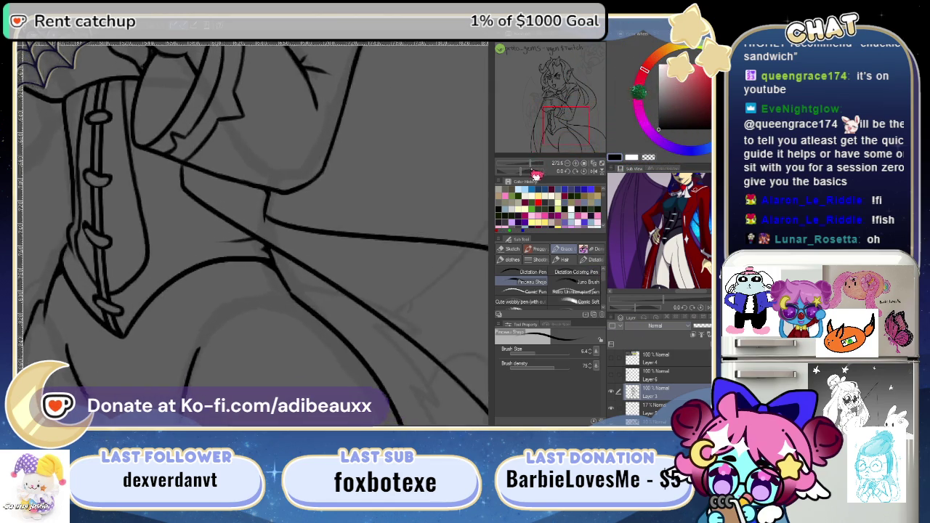
pyautogui.moveTo(540, 168); pyautogui.dragTo(544, 173)
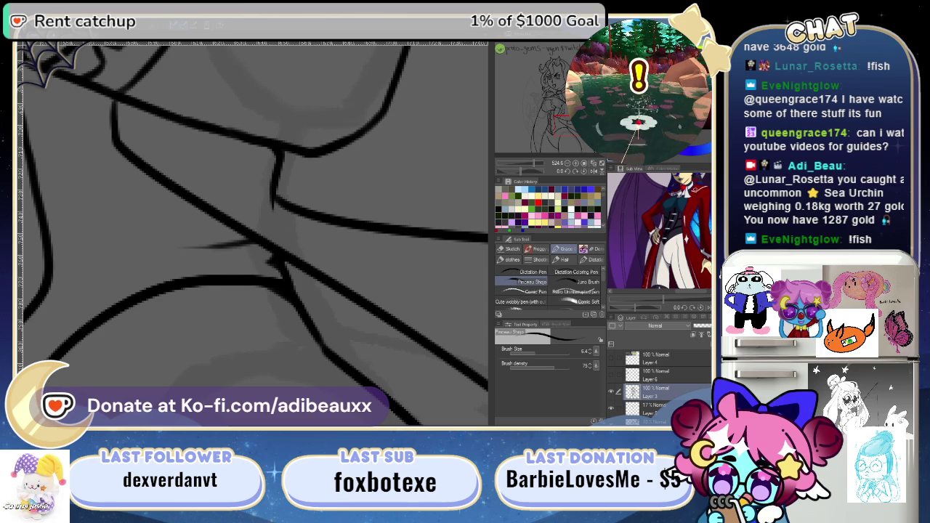
pyautogui.moveTo(535, 173); pyautogui.dragTo(533, 175)
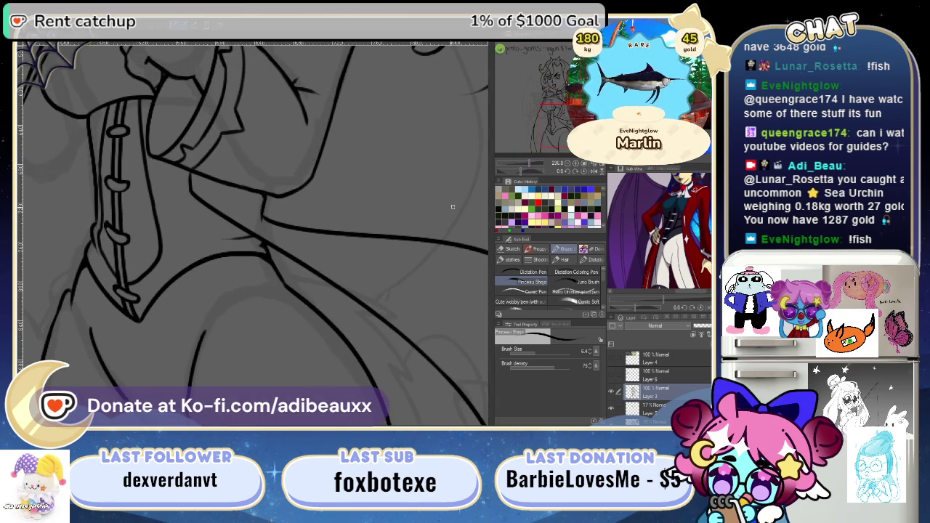
pyautogui.moveTo(452, 207); pyautogui.dragTo(170, 166)
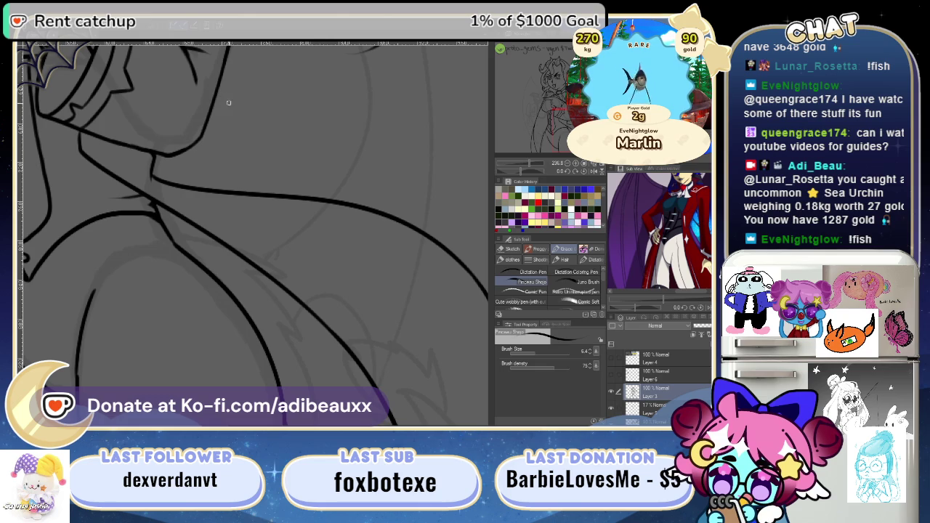
# - Try a curved line across the torso twice, undoing both attempts
pyautogui.moveTo(534, 169); pyautogui.dragTo(527, 168)
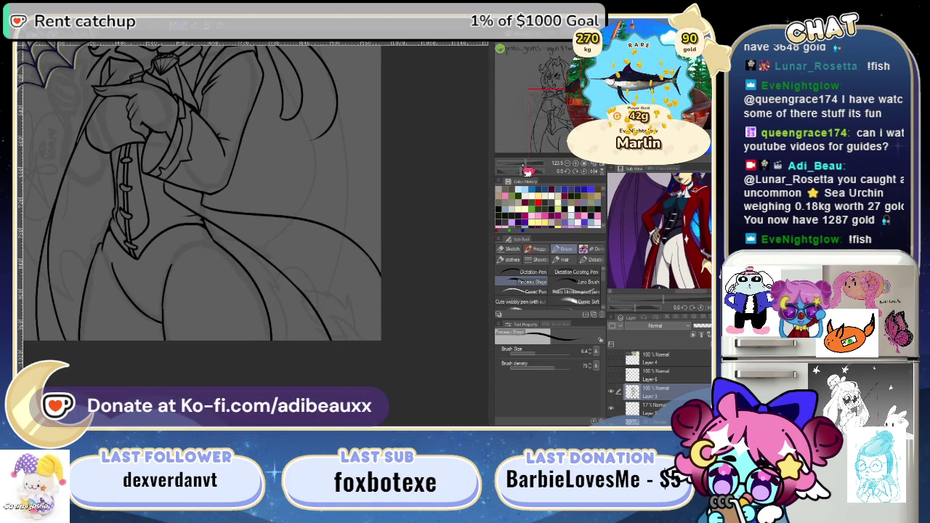
pyautogui.moveTo(276, 196); pyautogui.dragTo(425, 291)
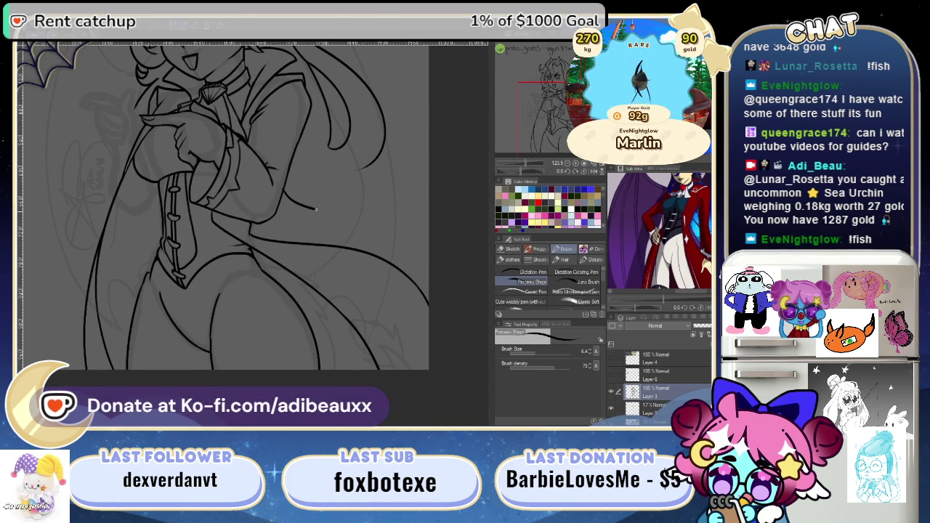
pyautogui.hotkey('ctrl', 'z')
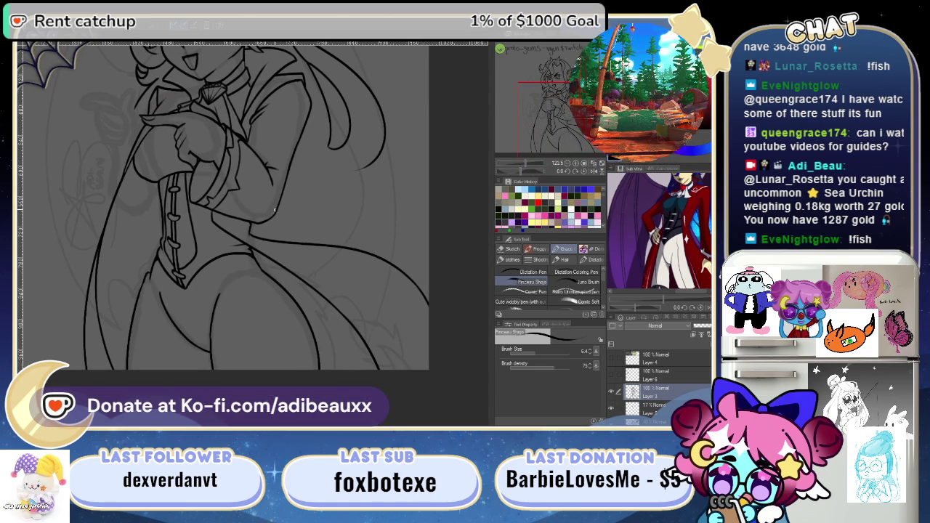
pyautogui.moveTo(292, 206); pyautogui.dragTo(385, 258)
pyautogui.hotkey('ctrl', 'z')
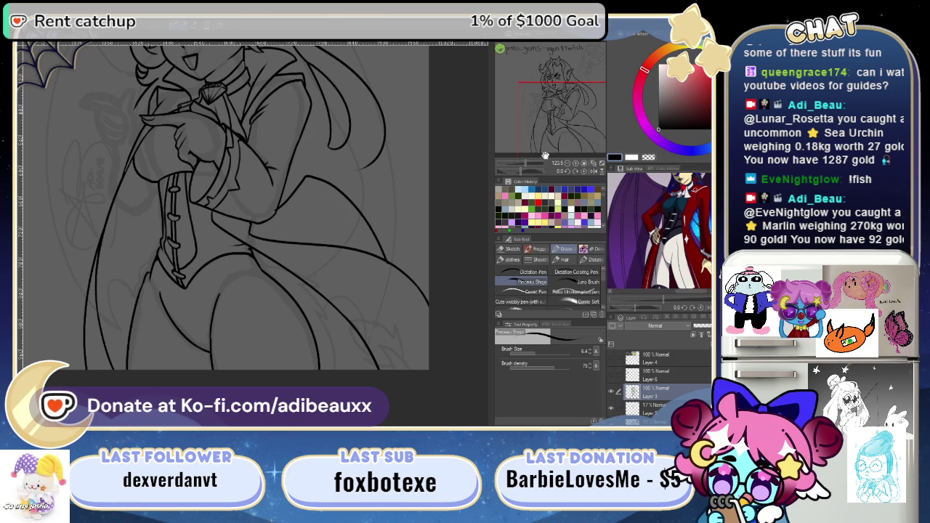
# - Redo the long curved stroke, straighten the canvas, and pan to the lower coat
pyautogui.moveTo(535, 172); pyautogui.dragTo(518, 172)
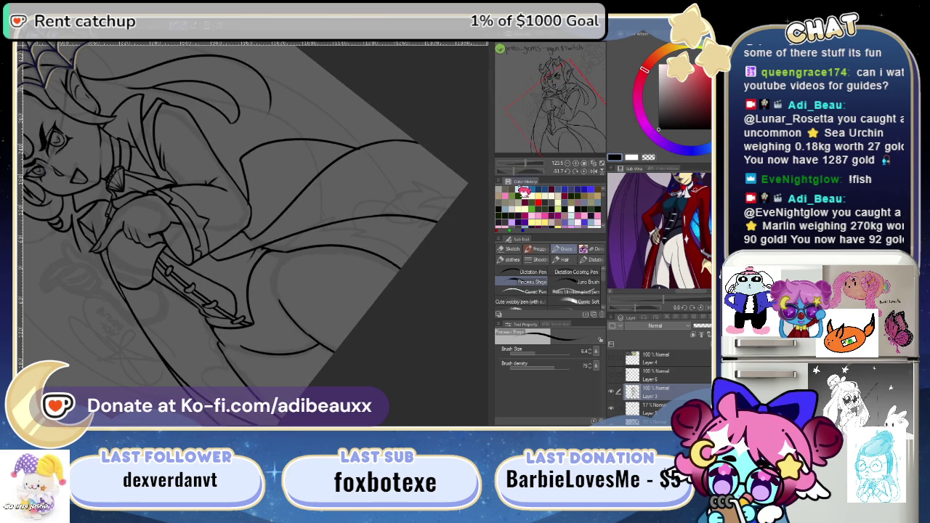
pyautogui.hotkey('ctrl', 'y')
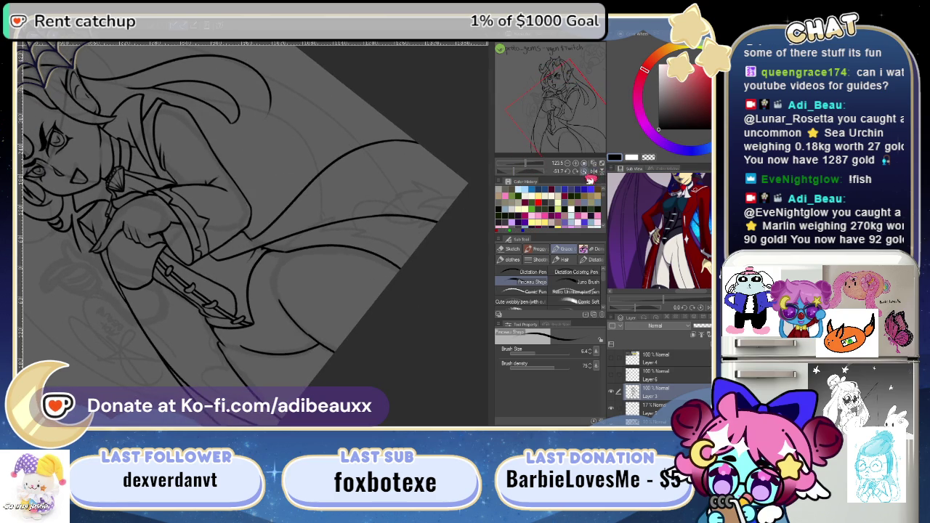
pyautogui.click(590, 174)
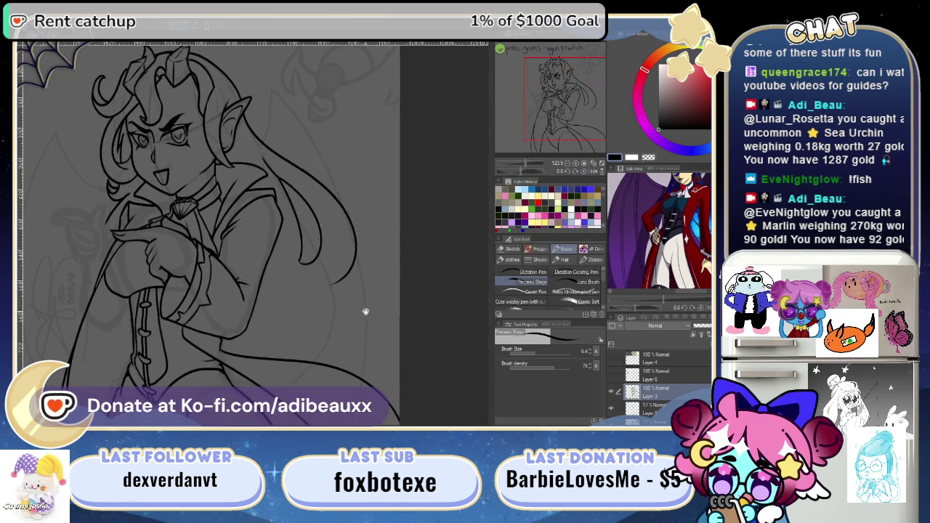
pyautogui.moveTo(409, 243)
pyautogui.mouseDown()
pyautogui.moveTo(324, 263)
pyautogui.moveTo(300, 231)
pyautogui.moveTo(311, 201)
pyautogui.moveTo(301, 171)
pyautogui.mouseUp()
# - Zoom in on the lower coat and ink a short diagonal fold line, redrawing it once
pyautogui.scroll(2, 363, 269)
pyautogui.scroll(2, 380, 279)
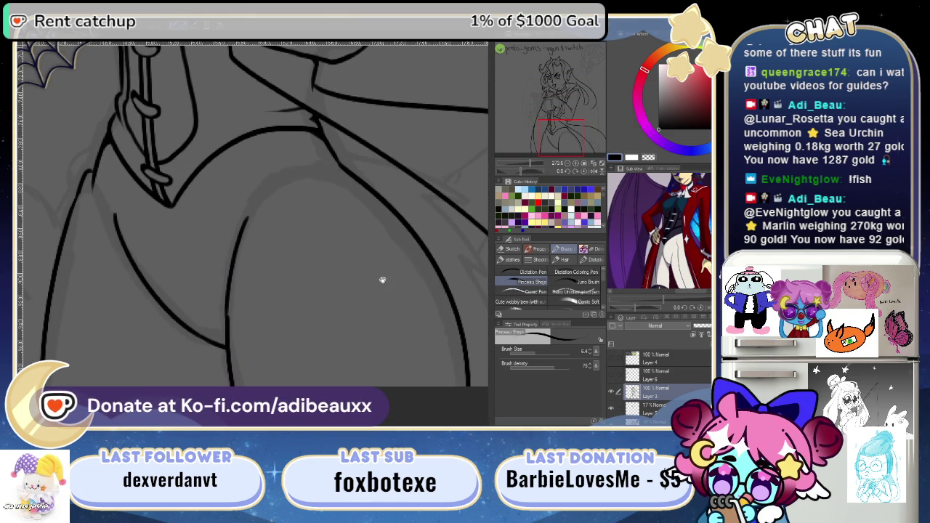
pyautogui.scroll(1, 327, 246)
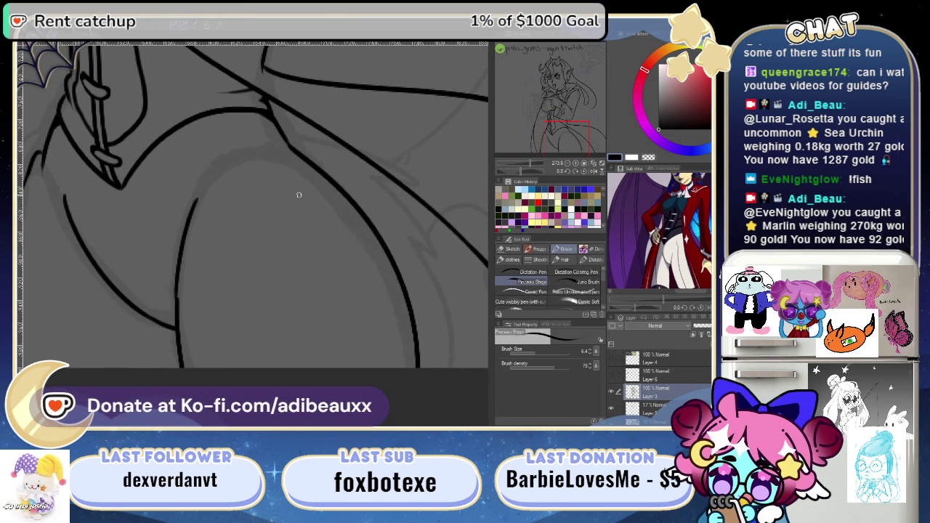
pyautogui.moveTo(276, 239)
pyautogui.mouseDown()
pyautogui.moveTo(266, 228)
pyautogui.moveTo(271, 214)
pyautogui.moveTo(258, 220)
pyautogui.mouseUp()
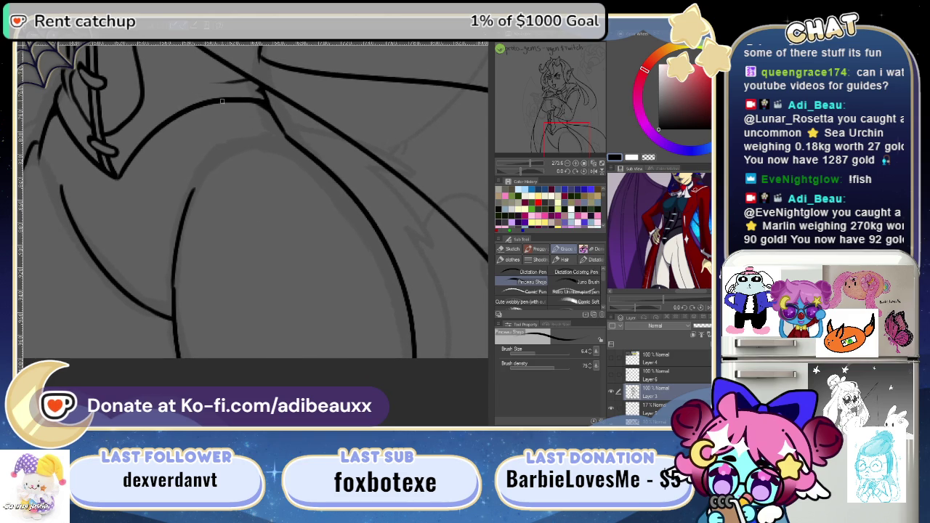
pyautogui.moveTo(231, 104); pyautogui.dragTo(263, 149)
pyautogui.hotkey('ctrl', 'z')
pyautogui.moveTo(247, 117); pyautogui.dragTo(263, 149)
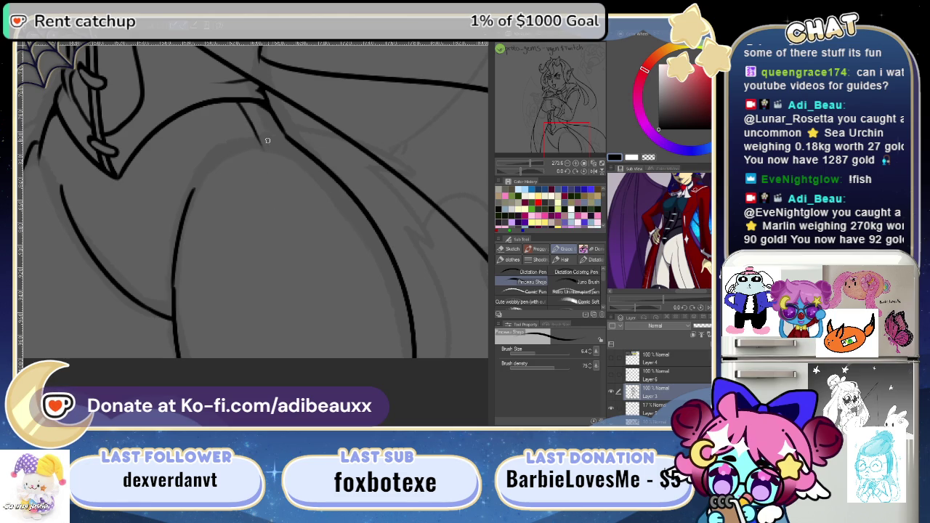
# - Ink two long curved fold lines down the coat front, redrawing the misplaced one further left
pyautogui.scroll(-1, 309, 233)
pyautogui.scroll(-1, 305, 218)
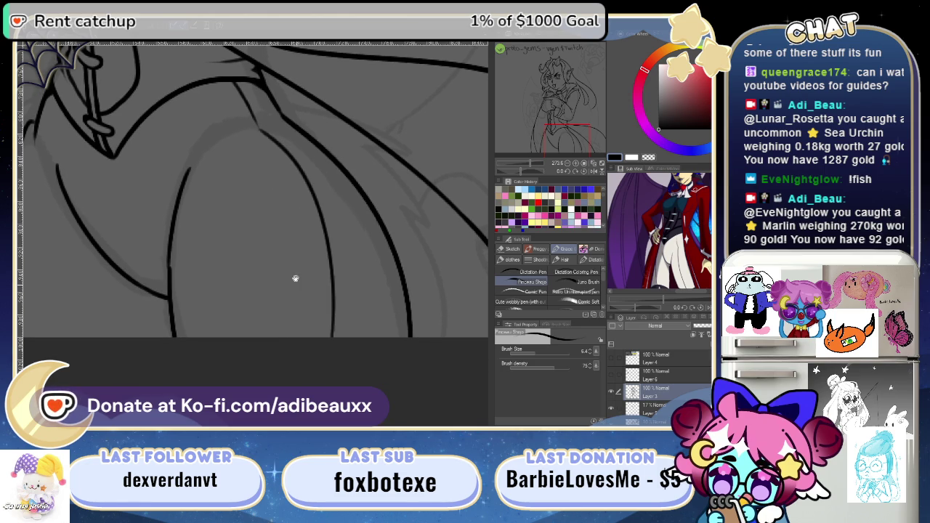
pyautogui.scroll(2, 305, 305)
pyautogui.scroll(-1, 294, 261)
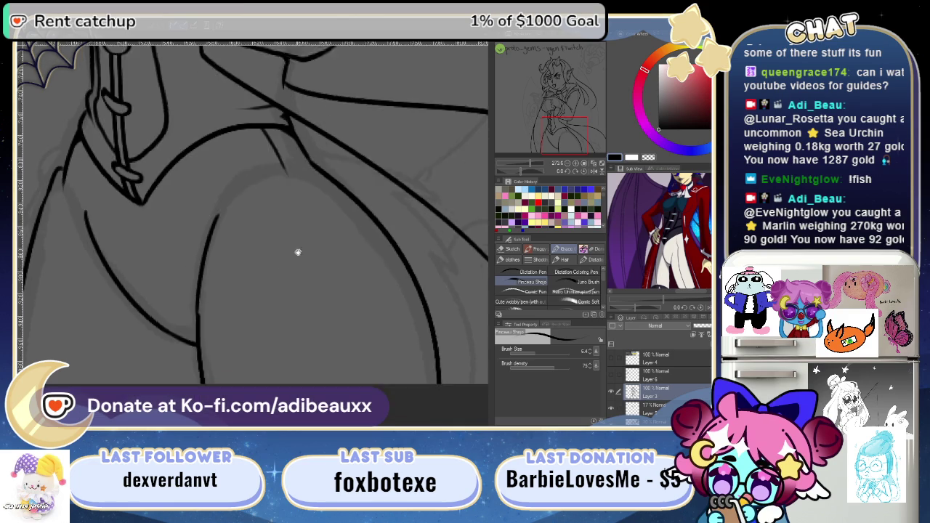
pyautogui.scroll(-1, 302, 225)
pyautogui.moveTo(302, 182); pyautogui.dragTo(368, 338)
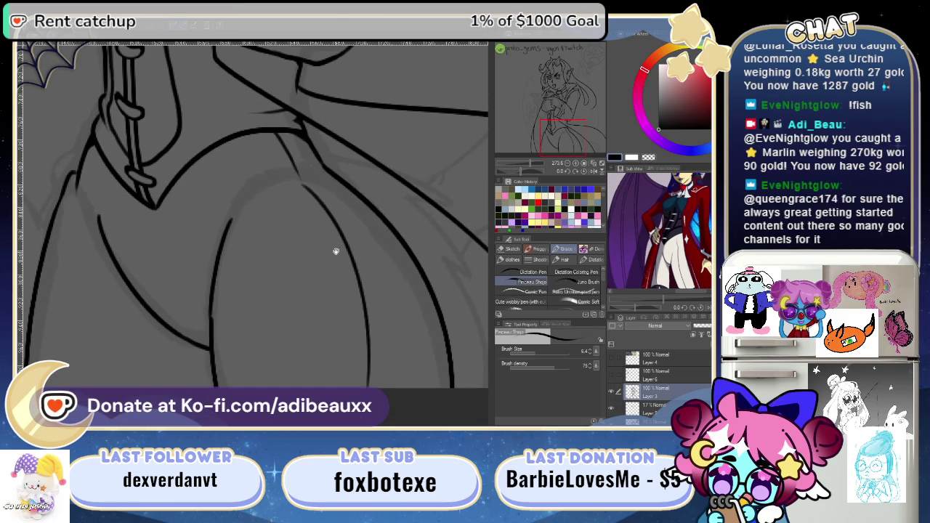
pyautogui.moveTo(334, 252); pyautogui.dragTo(297, 179)
pyautogui.moveTo(274, 148); pyautogui.dragTo(370, 346)
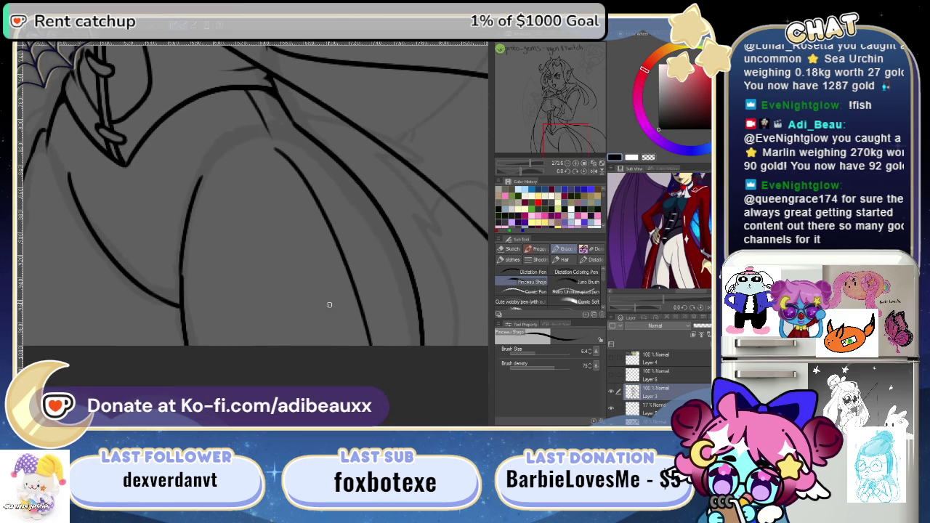
pyautogui.hotkey('ctrl', 'z')
pyautogui.moveTo(275, 148); pyautogui.dragTo(338, 385)
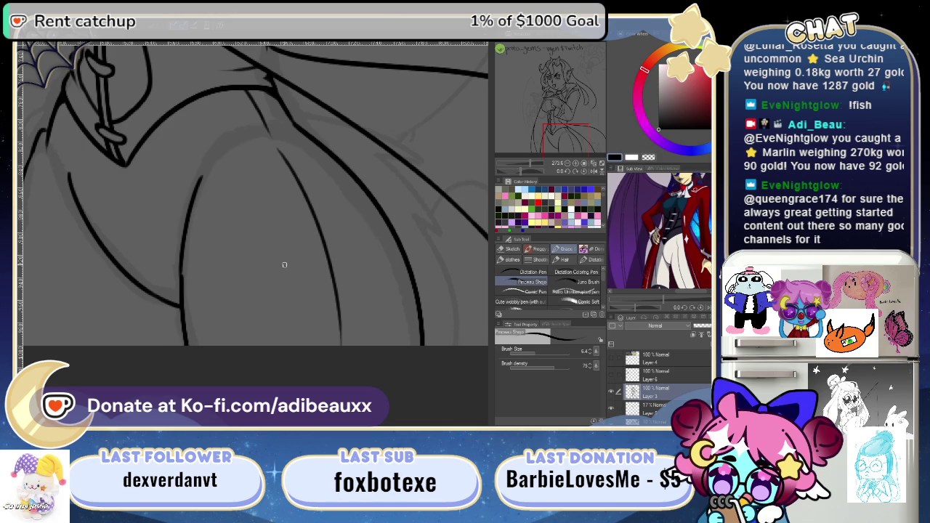
# - Extend the right coat line down to the canvas's bottom edge
pyautogui.moveTo(218, 261); pyautogui.dragTo(308, 278)
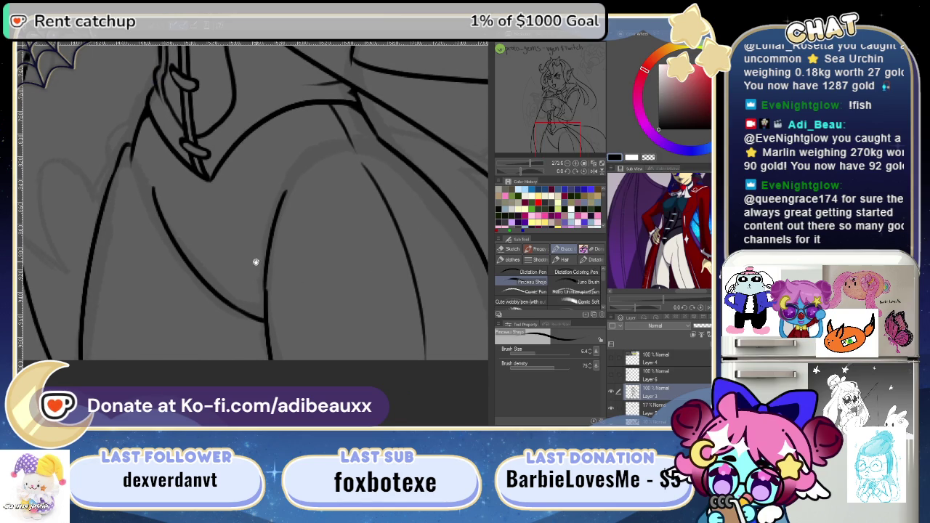
pyautogui.moveTo(247, 269); pyautogui.dragTo(246, 284)
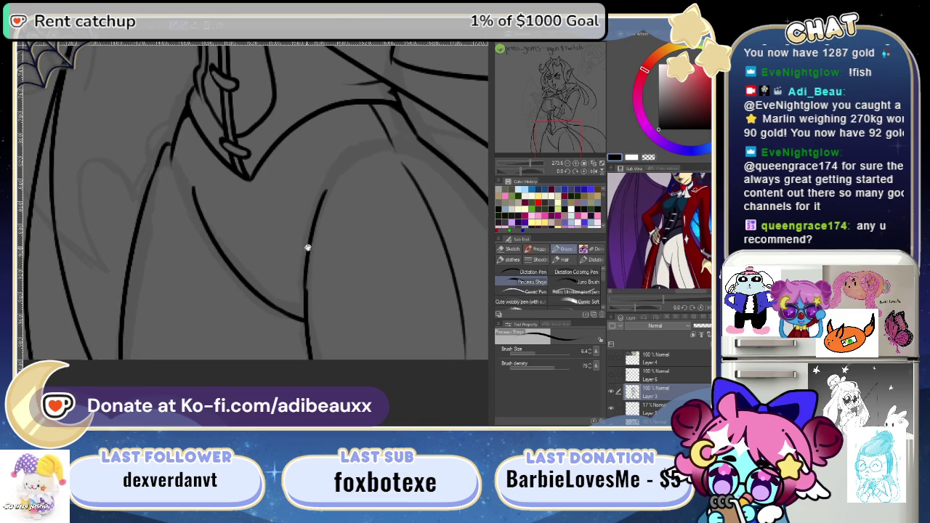
pyautogui.hscroll(-5, 307, 249)
pyautogui.hscroll(1, 273, 238)
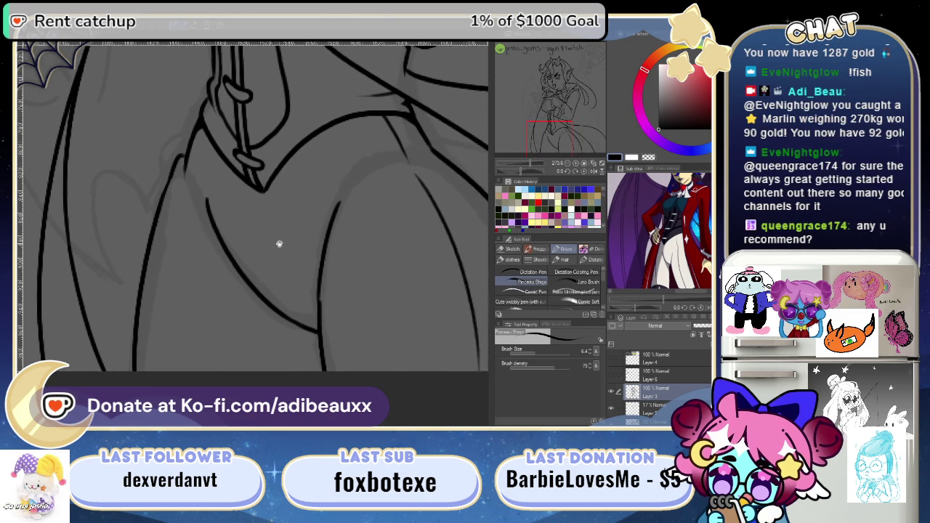
pyautogui.hscroll(1, 278, 243)
pyautogui.hscroll(2, 242, 247)
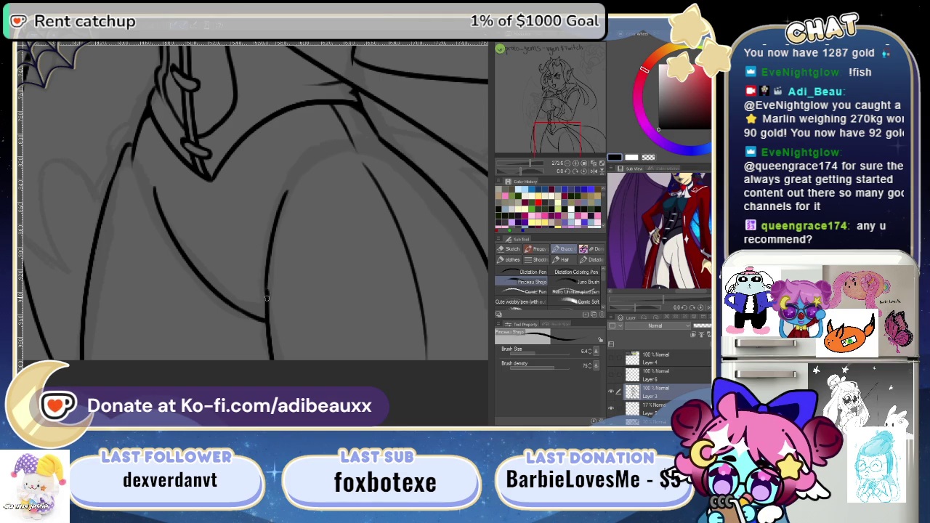
pyautogui.moveTo(295, 300); pyautogui.dragTo(261, 265)
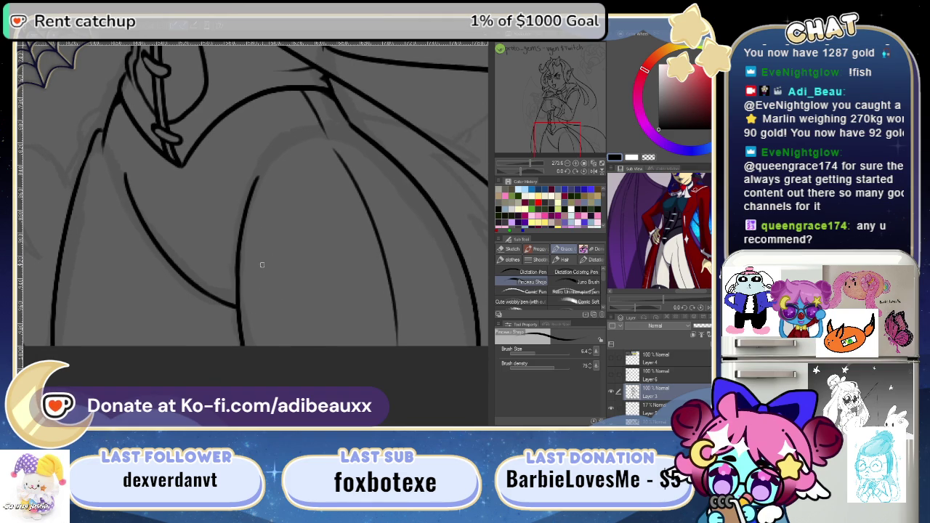
pyautogui.hscroll(-2, 218, 254)
pyautogui.hscroll(-2, 261, 276)
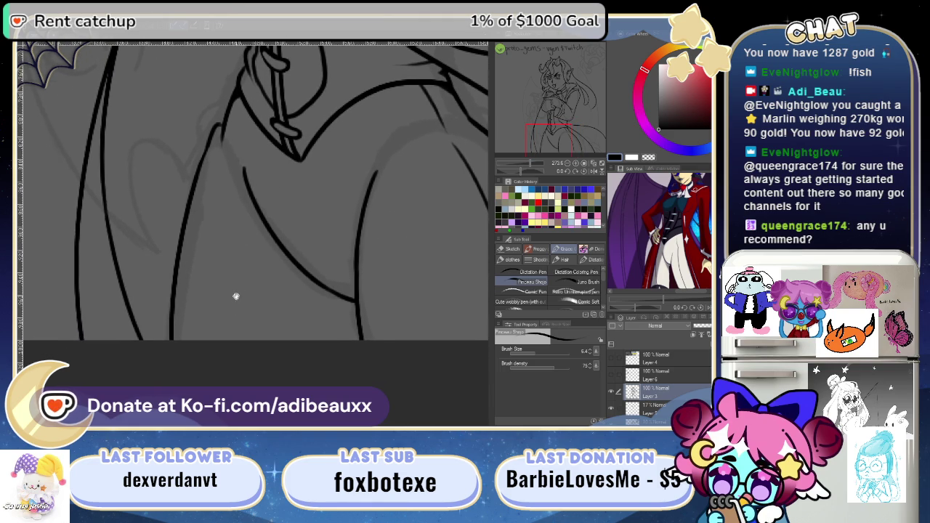
pyautogui.moveTo(235, 297)
pyautogui.mouseDown()
pyautogui.moveTo(160, 307)
pyautogui.moveTo(153, 296)
pyautogui.mouseUp()
pyautogui.scroll(-1, 153, 297)
pyautogui.hscroll(2, 166, 276)
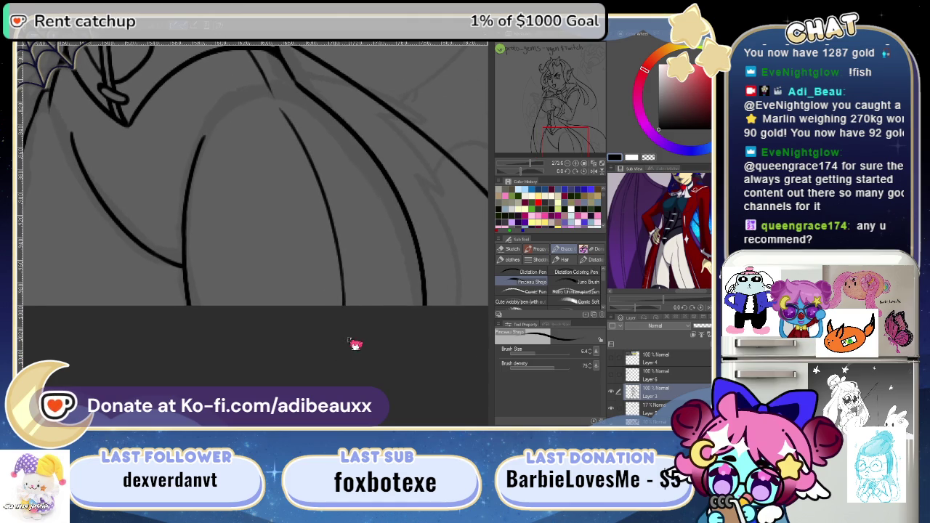
pyautogui.moveTo(342, 294); pyautogui.dragTo(342, 306)
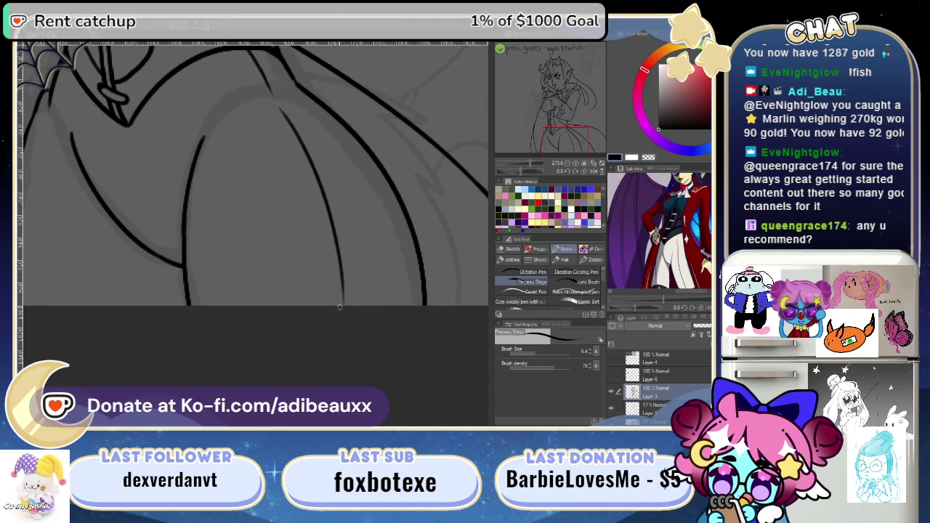
# - Ink a curved line along the lower edge of the coat's skirt area
pyautogui.scroll(-3, 299, 349)
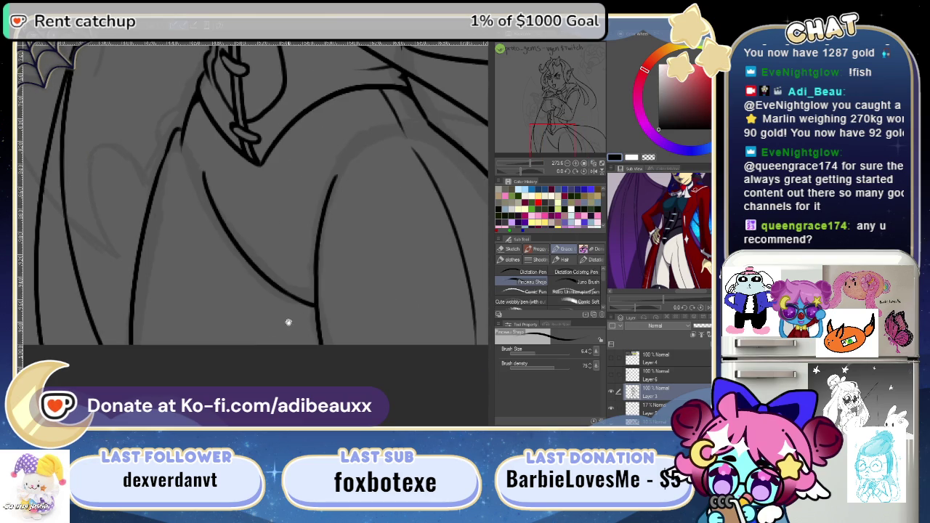
pyautogui.hscroll(3, 310, 288)
pyautogui.scroll(1, 226, 346)
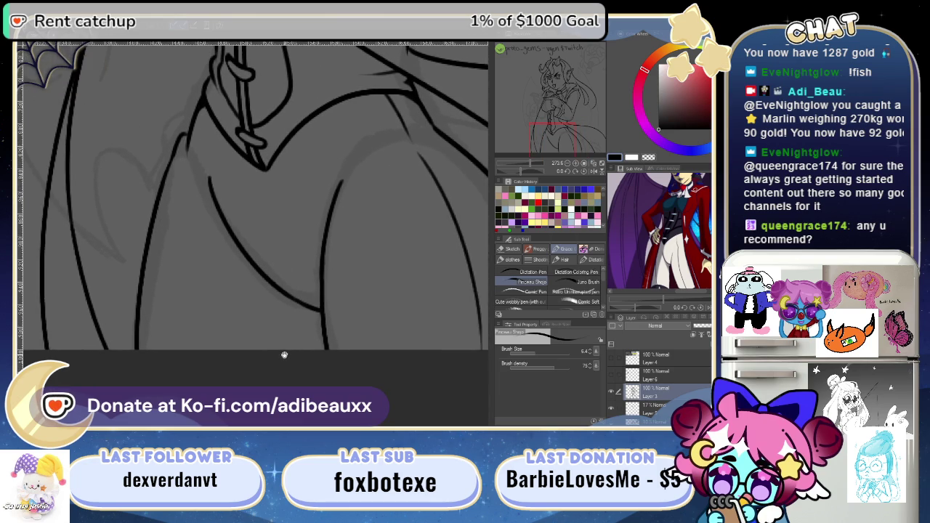
pyautogui.scroll(1, 229, 349)
pyautogui.scroll(2, 233, 356)
pyautogui.scroll(1, 236, 361)
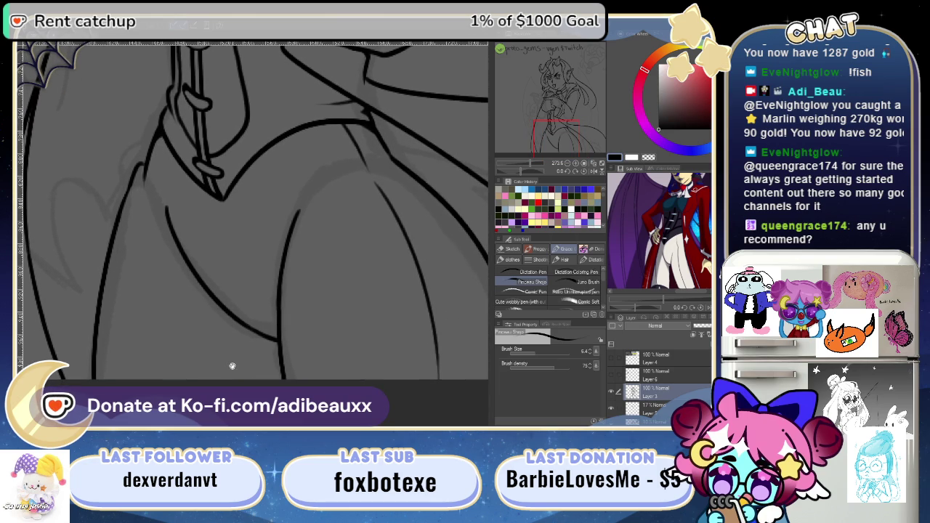
pyautogui.moveTo(232, 366); pyautogui.dragTo(269, 357)
pyautogui.scroll(1, 254, 349)
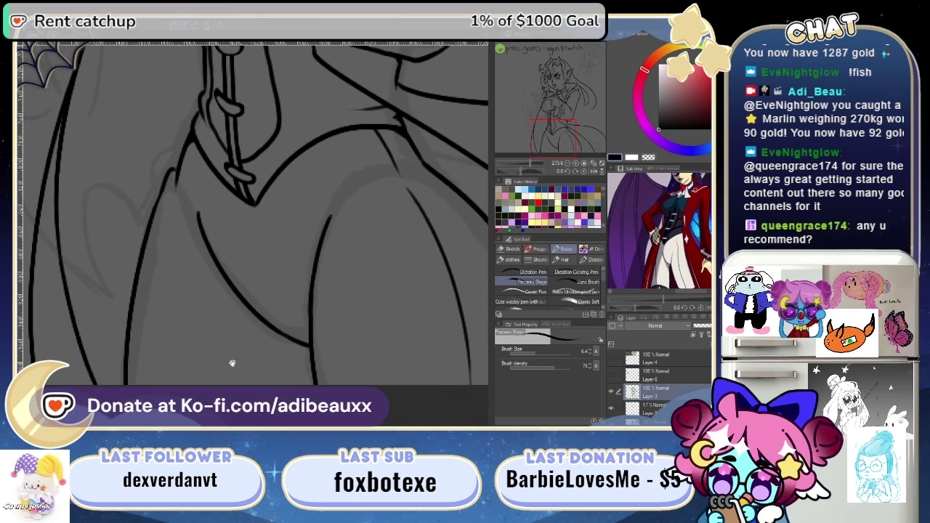
pyautogui.moveTo(232, 364)
pyautogui.mouseDown()
pyautogui.moveTo(260, 321)
pyautogui.moveTo(247, 341)
pyautogui.mouseUp()
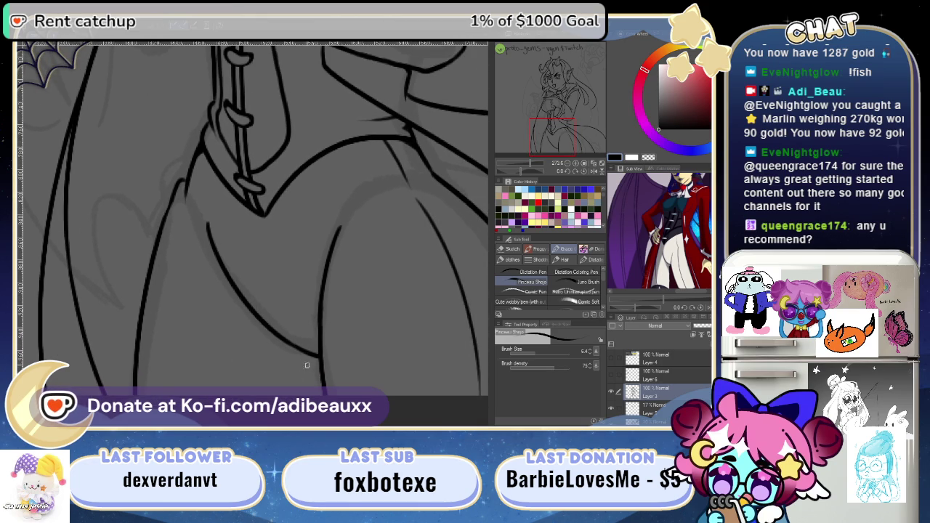
pyautogui.moveTo(307, 366)
pyautogui.mouseDown()
pyautogui.moveTo(139, 358)
pyautogui.moveTo(181, 354)
pyautogui.mouseUp()
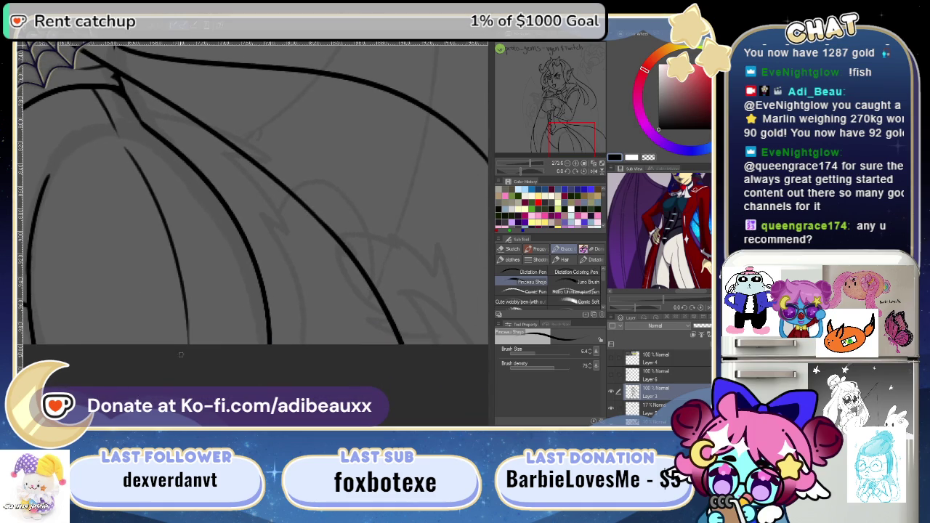
pyautogui.moveTo(268, 339)
pyautogui.mouseDown()
pyautogui.moveTo(333, 299)
pyautogui.moveTo(370, 295)
pyautogui.moveTo(404, 321)
pyautogui.mouseUp()
# - Ink a line running up the coat to meet the collar strap
pyautogui.moveTo(378, 380)
pyautogui.mouseDown()
pyautogui.moveTo(259, 359)
pyautogui.moveTo(255, 307)
pyautogui.moveTo(266, 274)
pyautogui.moveTo(268, 293)
pyautogui.moveTo(307, 314)
pyautogui.moveTo(307, 327)
pyautogui.moveTo(198, 274)
pyautogui.mouseUp()
pyautogui.moveTo(216, 221); pyautogui.dragTo(189, 363)
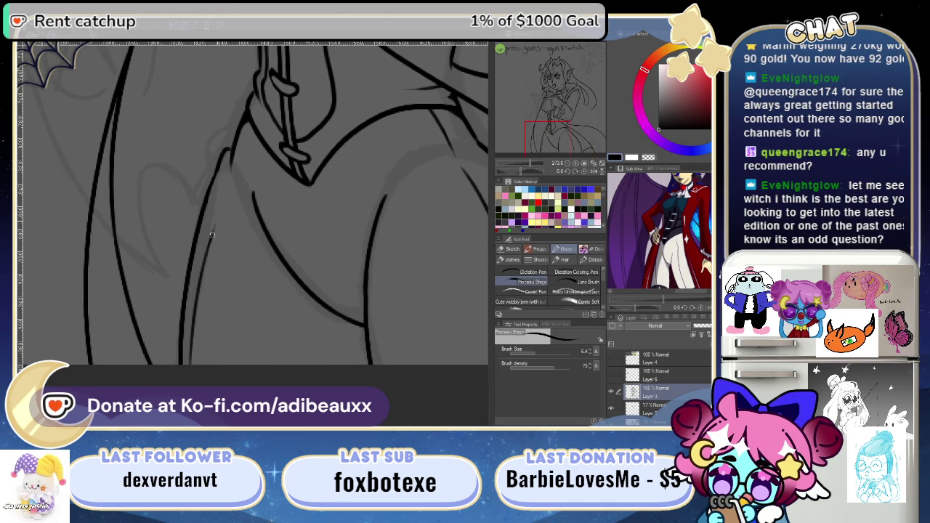
pyautogui.moveTo(226, 210); pyautogui.dragTo(235, 156)
pyautogui.moveTo(225, 209); pyautogui.dragTo(231, 195)
pyautogui.moveTo(591, 75); pyautogui.dragTo(596, 44)
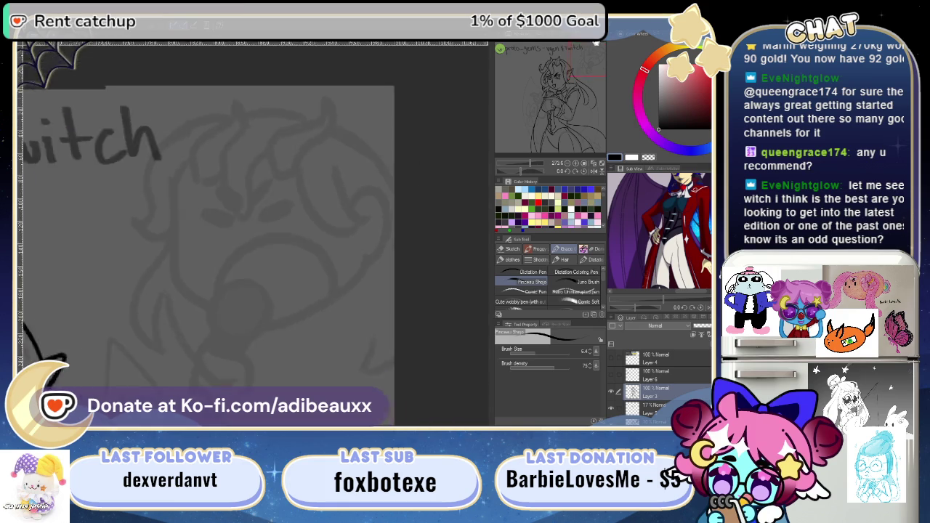
pyautogui.moveTo(596, 44)
pyautogui.mouseDown()
pyautogui.moveTo(563, 94)
pyautogui.moveTo(558, 69)
pyautogui.moveTo(592, 46)
pyautogui.moveTo(528, 158)
pyautogui.moveTo(539, 172)
pyautogui.mouseUp()
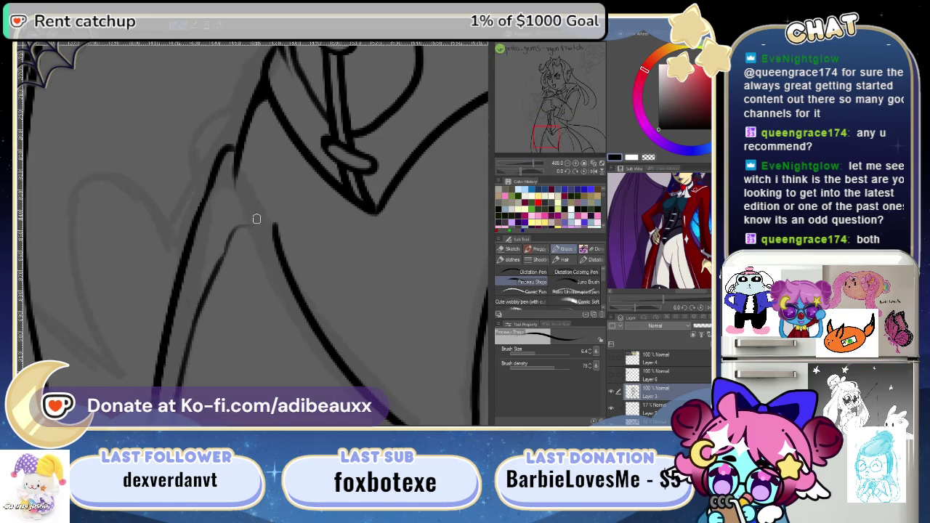
# - Ink a short, darker fold line near the strap, replacing two faint attempts
pyautogui.moveTo(256, 219); pyautogui.dragTo(284, 143)
pyautogui.hotkey('ctrl', 'z')
pyautogui.moveTo(254, 218); pyautogui.dragTo(285, 128)
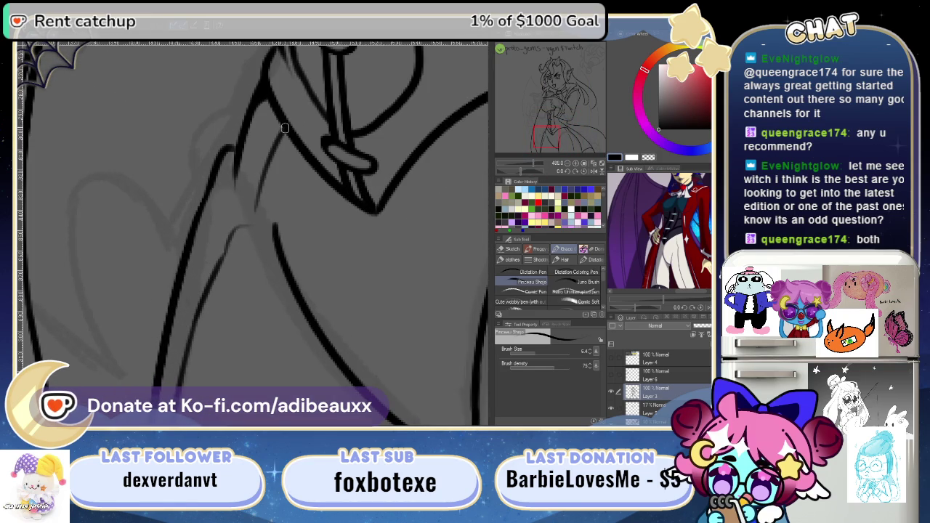
pyautogui.hotkey('ctrl', 'z')
pyautogui.moveTo(249, 212); pyautogui.dragTo(232, 165)
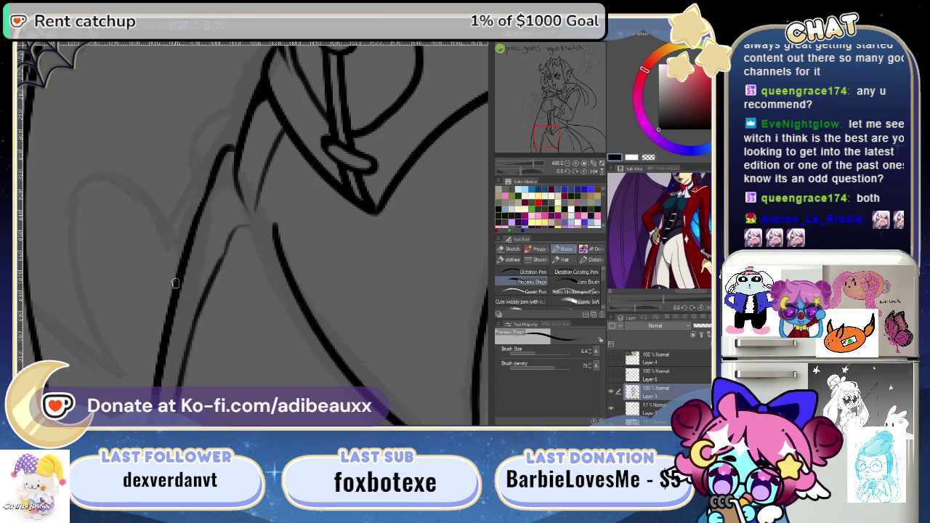
# - Erase the top of the thick black stroke near the strap
pyautogui.moveTo(301, 251); pyautogui.dragTo(259, 258)
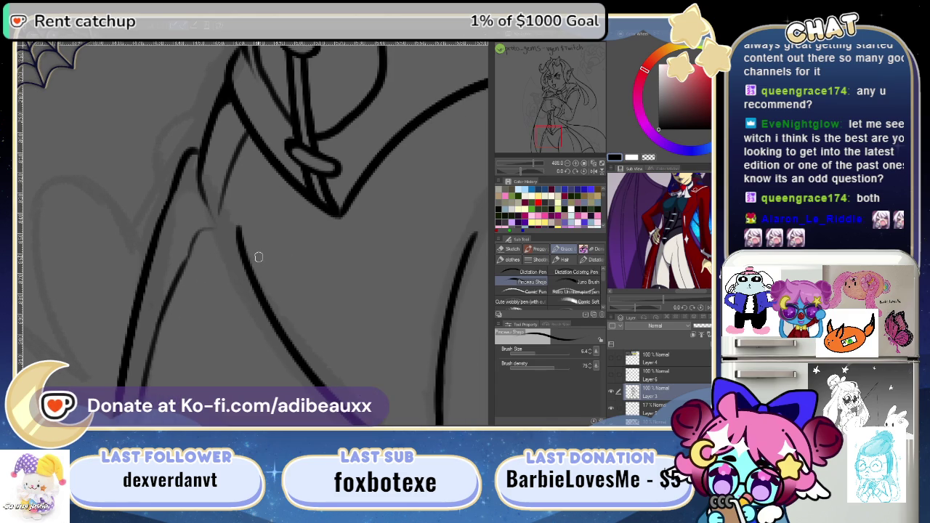
pyautogui.press('e')
pyautogui.moveTo(235, 209); pyautogui.dragTo(241, 232)
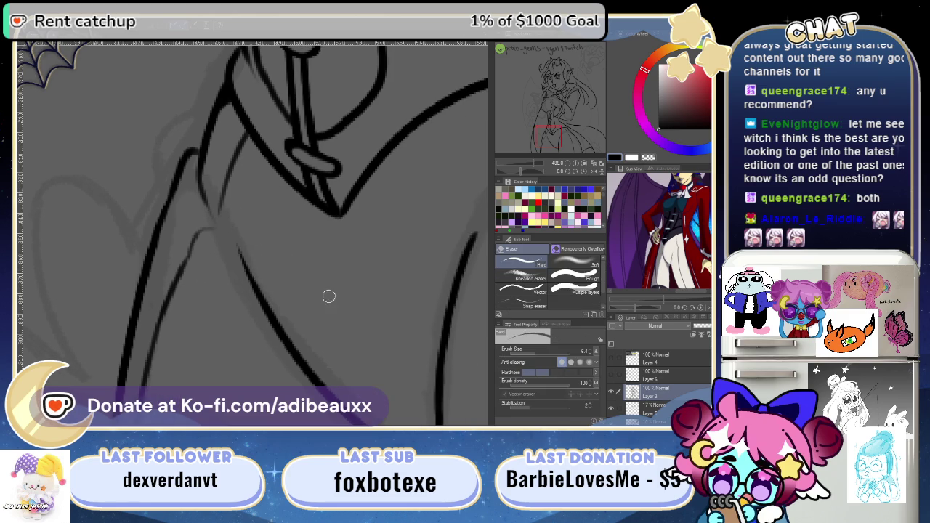
pyautogui.moveTo(328, 296); pyautogui.dragTo(195, 254)
pyautogui.moveTo(263, 222); pyautogui.dragTo(255, 201)
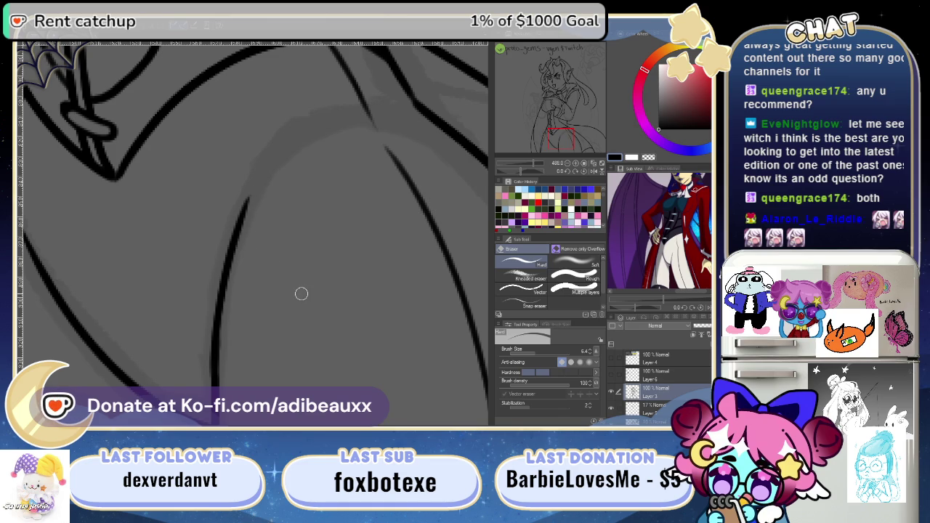
# - Ink diagonal fold lines across the coat curve, redrawing them until clean
pyautogui.press('p')
pyautogui.moveTo(145, 249)
pyautogui.mouseDown()
pyautogui.moveTo(365, 232)
pyautogui.moveTo(335, 237)
pyautogui.moveTo(342, 193)
pyautogui.moveTo(369, 272)
pyautogui.mouseUp()
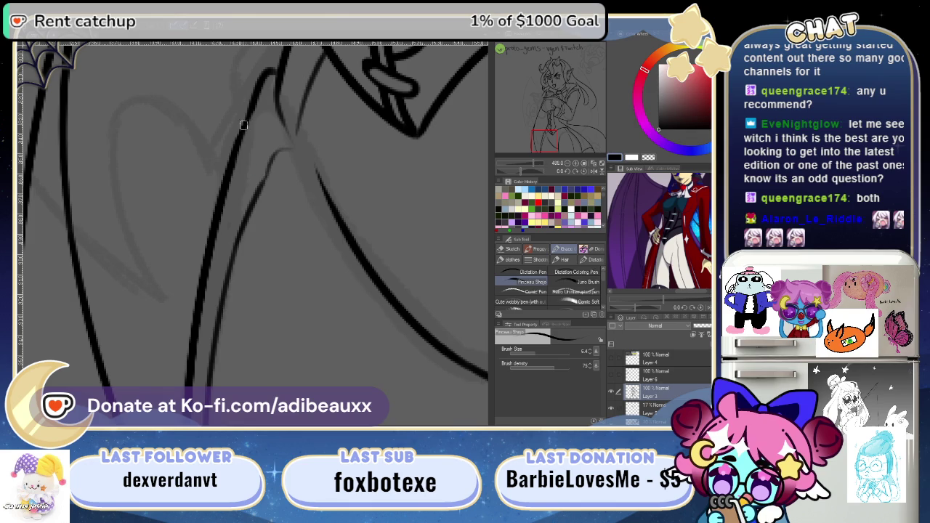
pyautogui.moveTo(253, 141); pyautogui.dragTo(289, 228)
pyautogui.moveTo(329, 289)
pyautogui.mouseDown()
pyautogui.moveTo(287, 213)
pyautogui.moveTo(202, 142)
pyautogui.mouseUp()
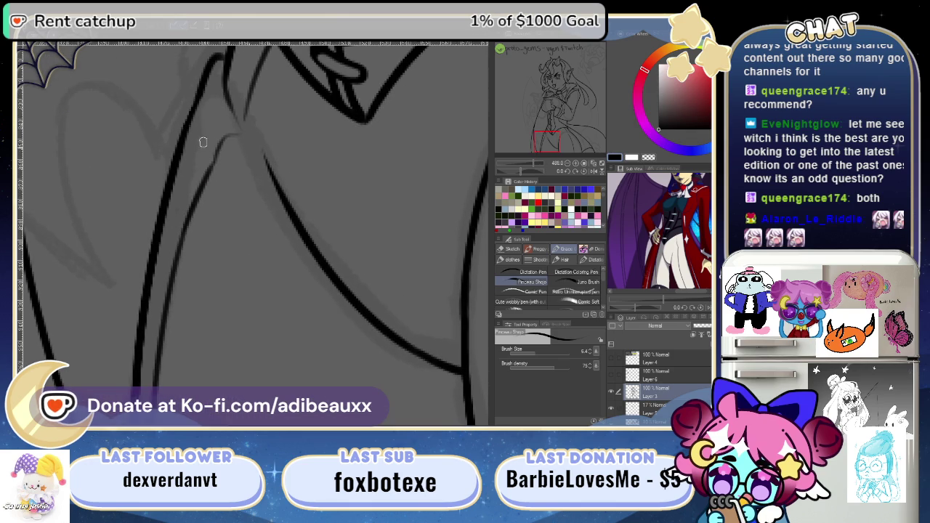
pyautogui.moveTo(539, 169)
pyautogui.mouseDown()
pyautogui.moveTo(533, 172)
pyautogui.moveTo(542, 170)
pyautogui.mouseUp()
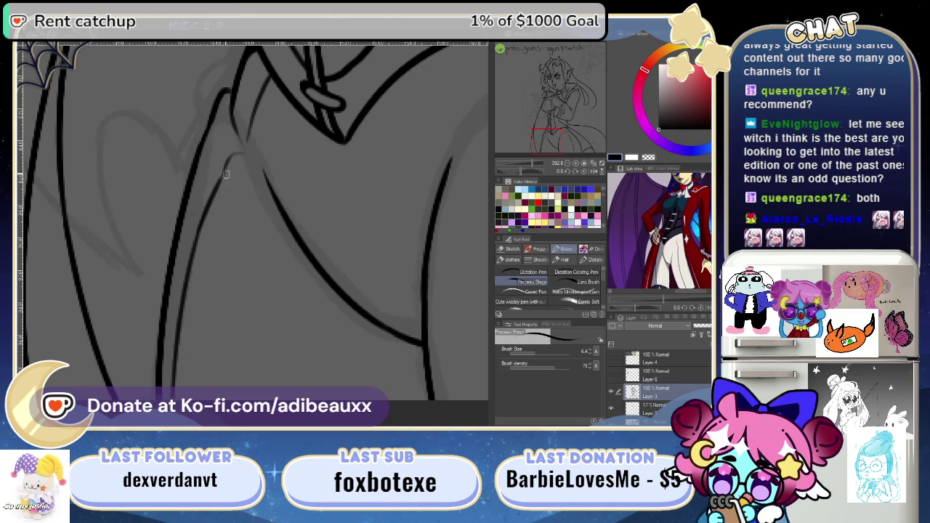
pyautogui.moveTo(264, 261); pyautogui.dragTo(309, 293)
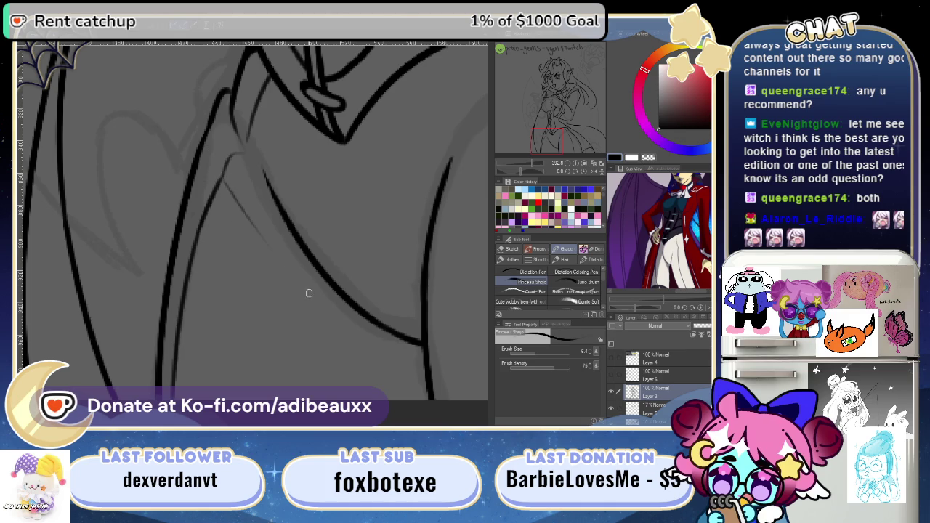
pyautogui.moveTo(273, 256); pyautogui.dragTo(324, 281)
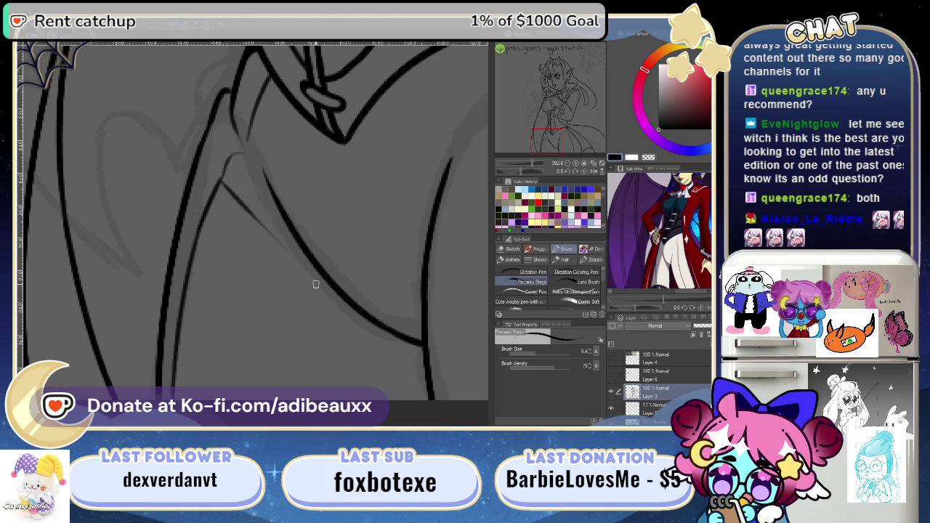
pyautogui.hotkey('ctrl', 'z')
pyautogui.moveTo(219, 174); pyautogui.dragTo(288, 270)
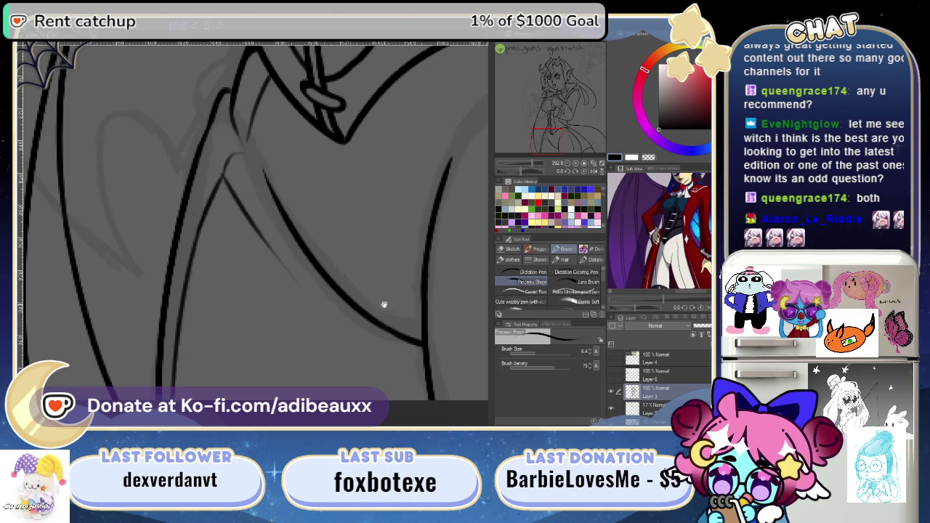
# - Join a thin fold line to the main stroke, undoing the stray attempts
pyautogui.moveTo(384, 304)
pyautogui.mouseDown()
pyautogui.moveTo(311, 242)
pyautogui.moveTo(252, 249)
pyautogui.mouseUp()
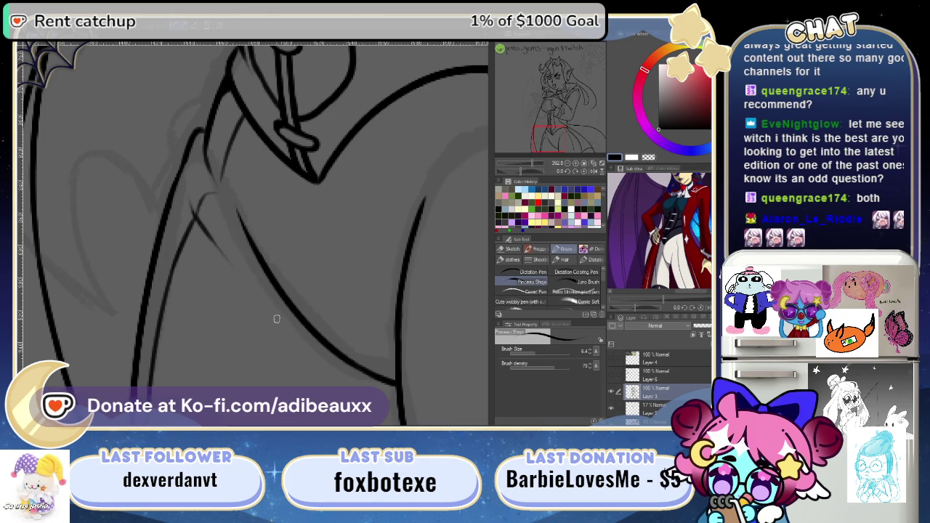
pyautogui.hotkey('ctrl', 'z')
pyautogui.moveTo(197, 218); pyautogui.dragTo(237, 265)
pyautogui.hotkey('ctrl', 'z')
pyautogui.moveTo(205, 223); pyautogui.dragTo(193, 210)
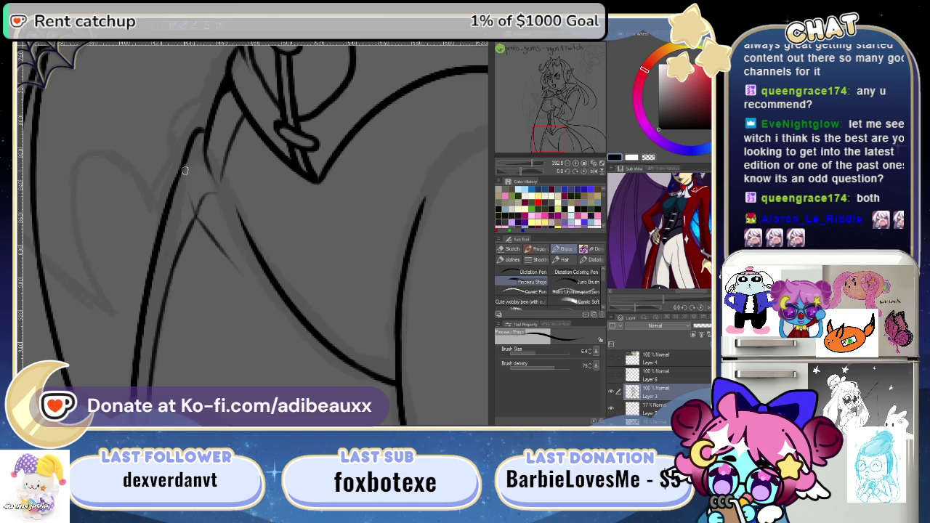
pyautogui.moveTo(334, 277); pyautogui.dragTo(201, 273)
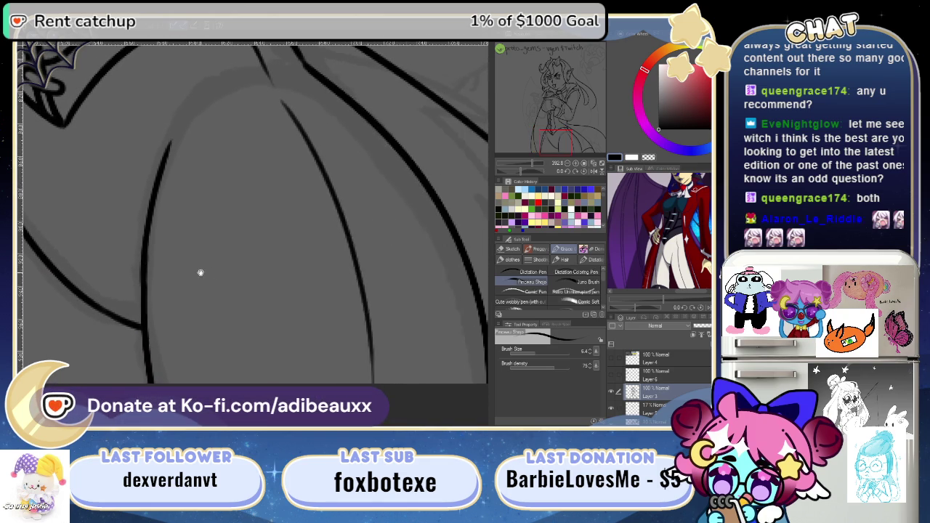
# - Restroke the diagonal line and the right-hand line at the coat's V junction with heavier ink
pyautogui.moveTo(326, 341)
pyautogui.mouseDown()
pyautogui.moveTo(291, 293)
pyautogui.moveTo(290, 336)
pyautogui.mouseUp()
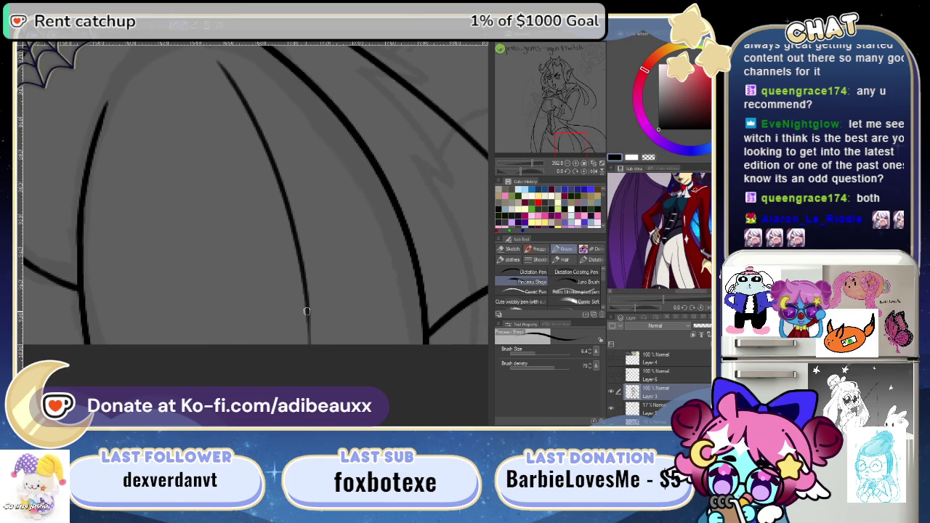
pyautogui.moveTo(228, 247); pyautogui.dragTo(282, 338)
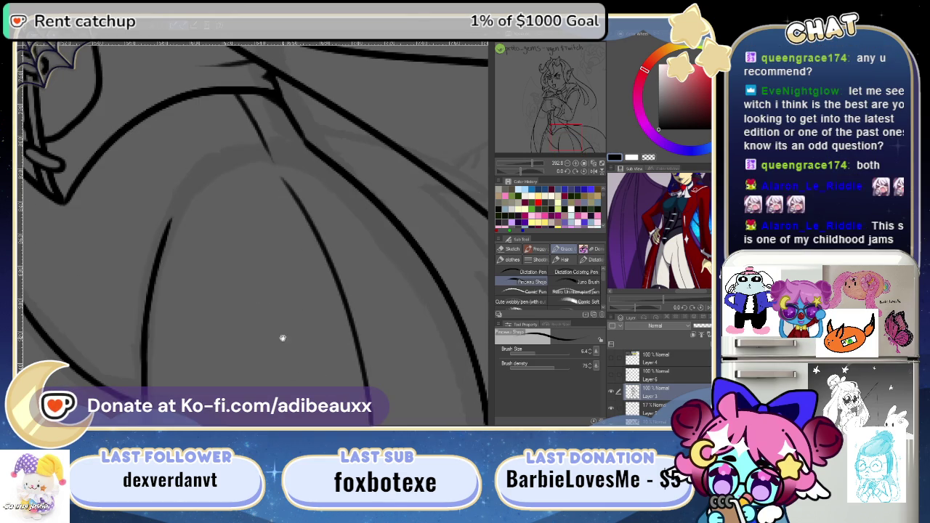
pyautogui.moveTo(283, 297); pyautogui.dragTo(285, 335)
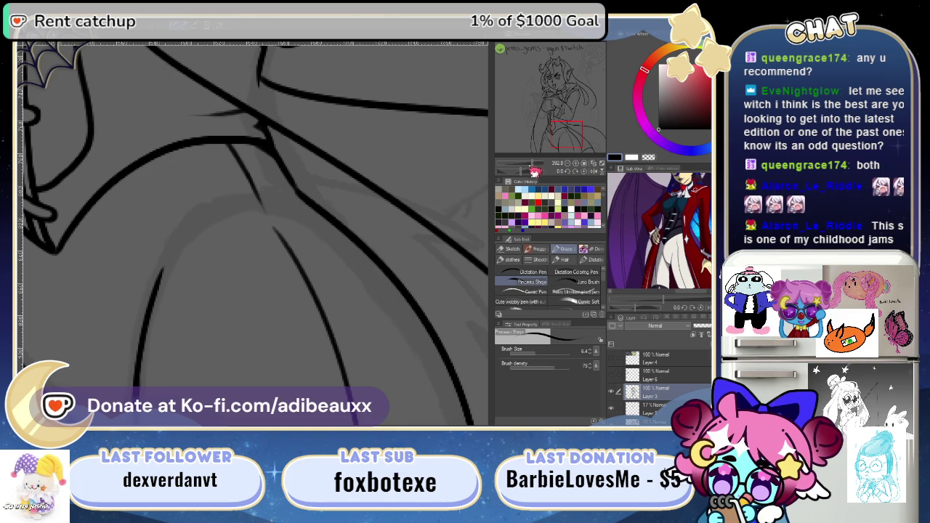
pyautogui.moveTo(534, 172); pyautogui.dragTo(529, 165)
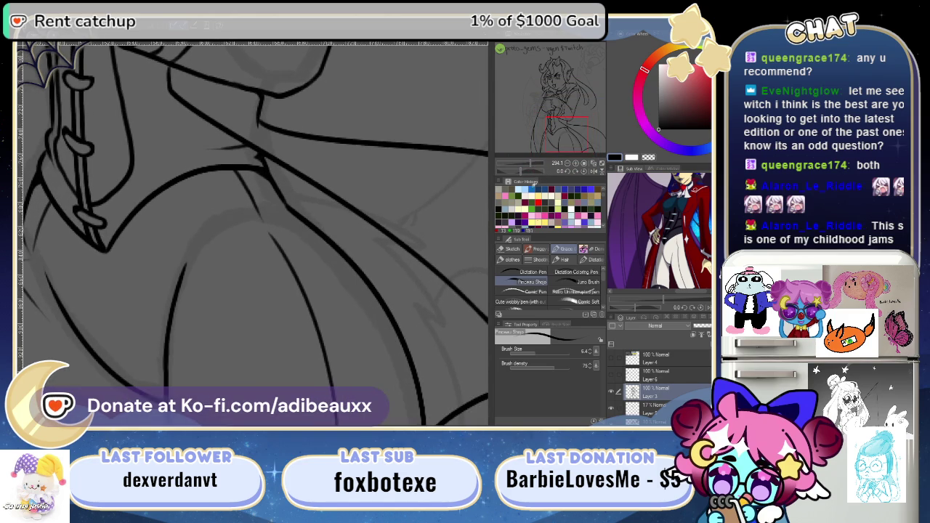
pyautogui.moveTo(300, 348); pyautogui.dragTo(394, 276)
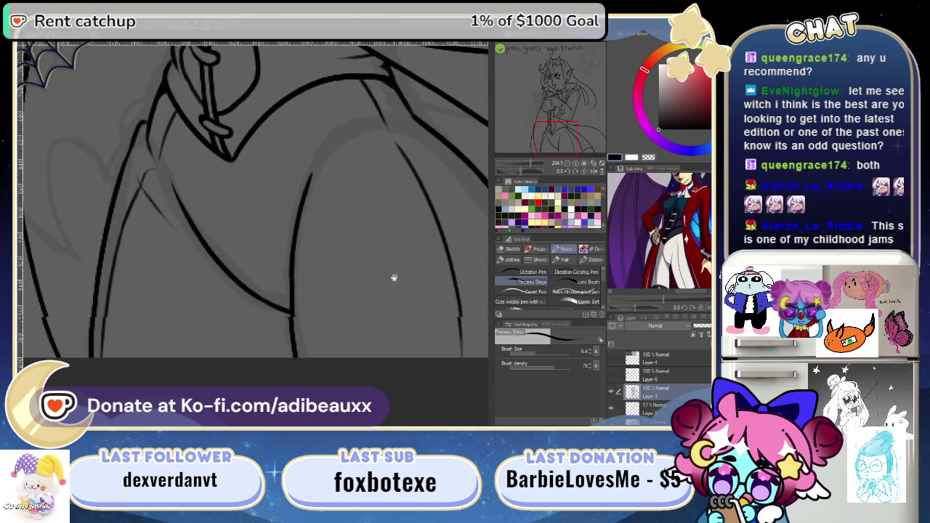
pyautogui.moveTo(522, 170); pyautogui.dragTo(536, 172)
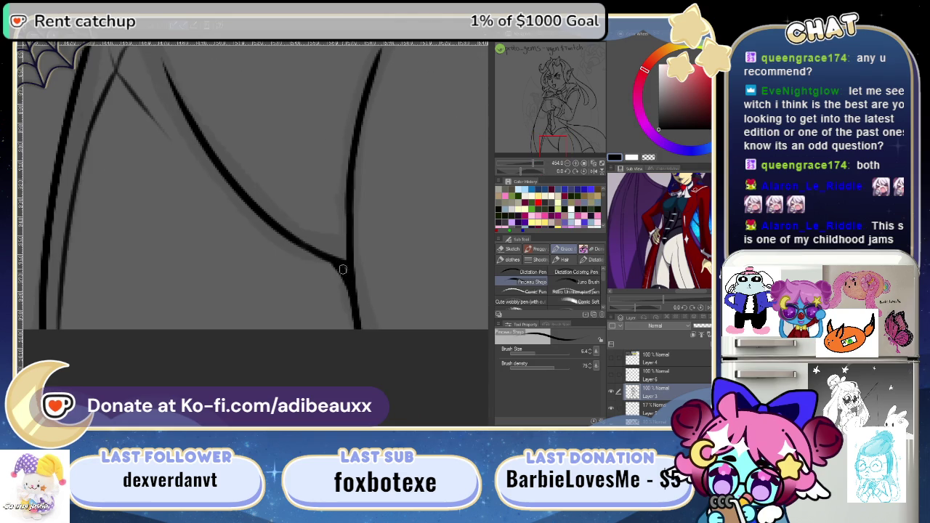
pyautogui.moveTo(335, 351)
pyautogui.mouseDown()
pyautogui.moveTo(297, 353)
pyautogui.moveTo(299, 301)
pyautogui.moveTo(203, 308)
pyautogui.mouseUp()
pyautogui.moveTo(105, 142); pyautogui.dragTo(289, 351)
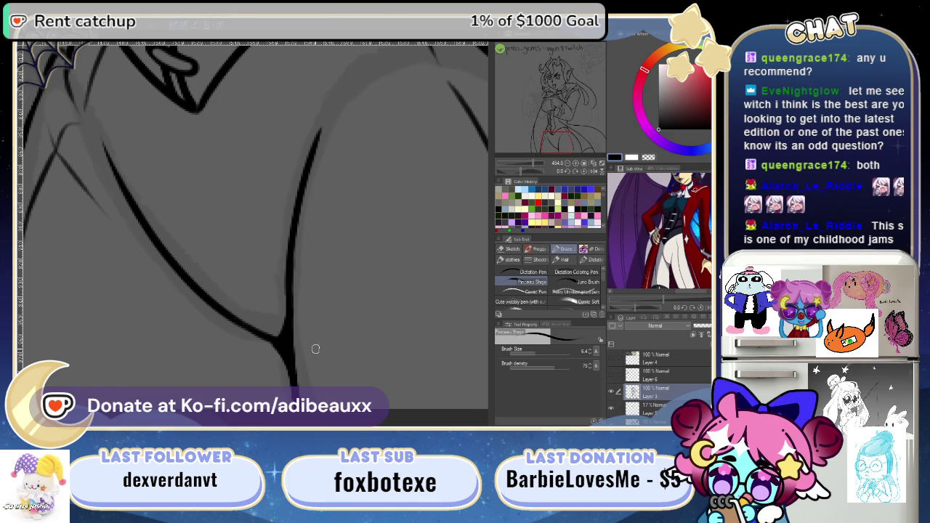
pyautogui.moveTo(315, 348)
pyautogui.mouseDown()
pyautogui.moveTo(319, 333)
pyautogui.moveTo(291, 289)
pyautogui.moveTo(298, 263)
pyautogui.mouseUp()
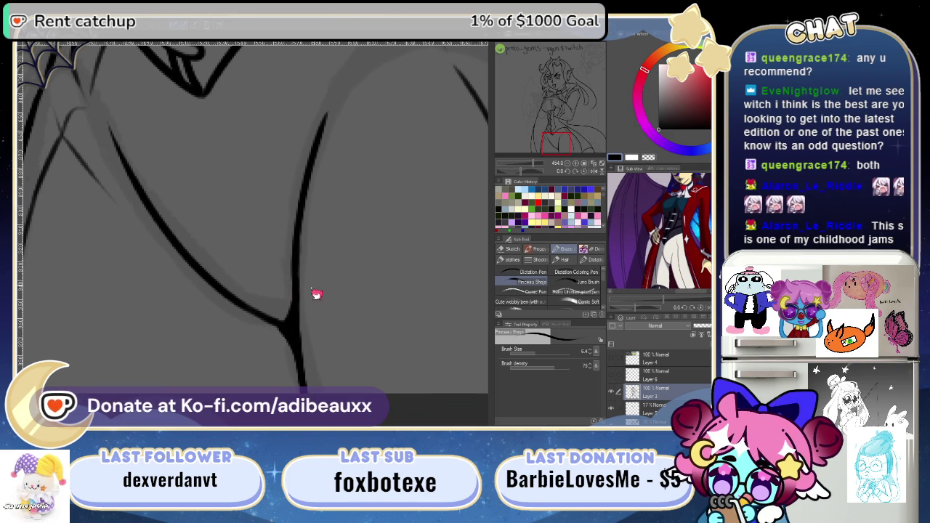
pyautogui.moveTo(345, 237)
pyautogui.mouseDown()
pyautogui.moveTo(338, 341)
pyautogui.moveTo(266, 326)
pyautogui.moveTo(287, 297)
pyautogui.mouseUp()
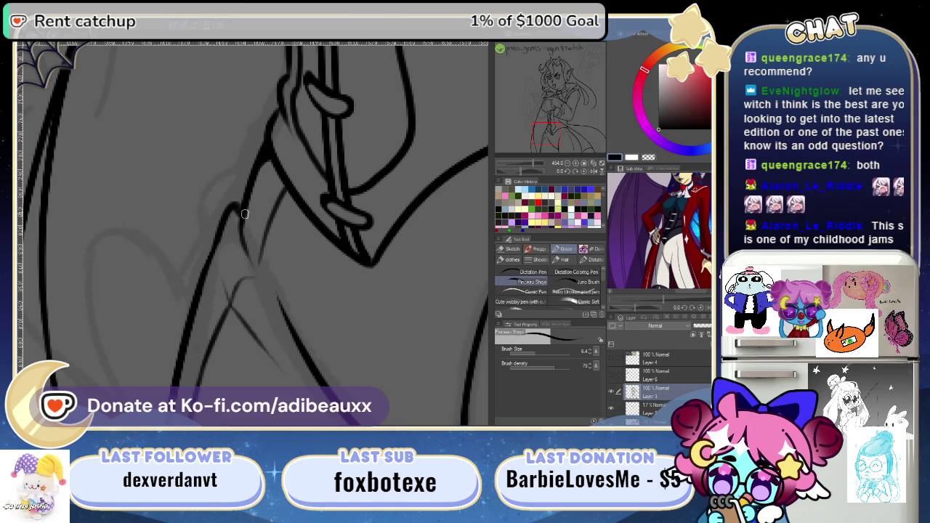
# - Ink a closed, thicker tip at the strap's bottom and thicken the contour to its right
pyautogui.moveTo(301, 318)
pyautogui.mouseDown()
pyautogui.moveTo(314, 164)
pyautogui.moveTo(268, 293)
pyautogui.moveTo(290, 254)
pyautogui.moveTo(252, 259)
pyautogui.moveTo(234, 328)
pyautogui.moveTo(276, 250)
pyautogui.moveTo(275, 295)
pyautogui.moveTo(175, 233)
pyautogui.mouseUp()
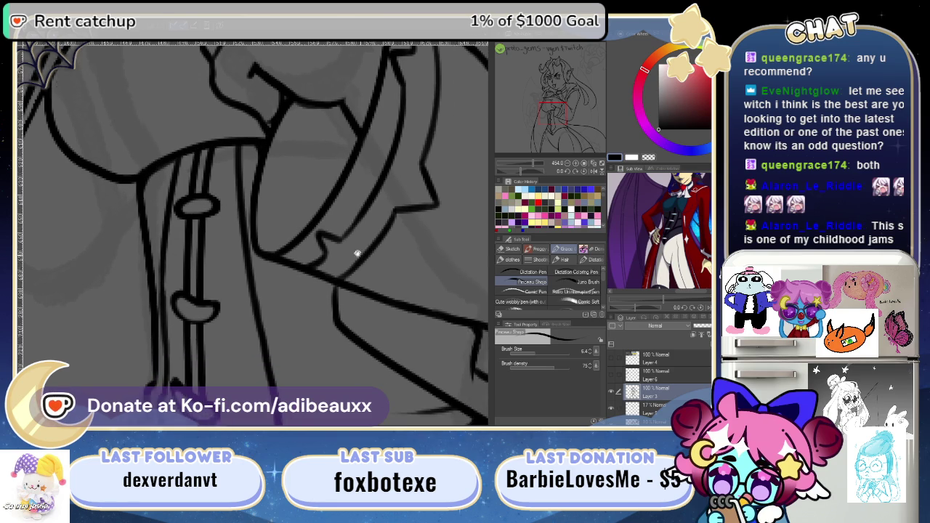
pyautogui.moveTo(375, 256)
pyautogui.mouseDown()
pyautogui.moveTo(317, 279)
pyautogui.moveTo(323, 309)
pyautogui.mouseUp()
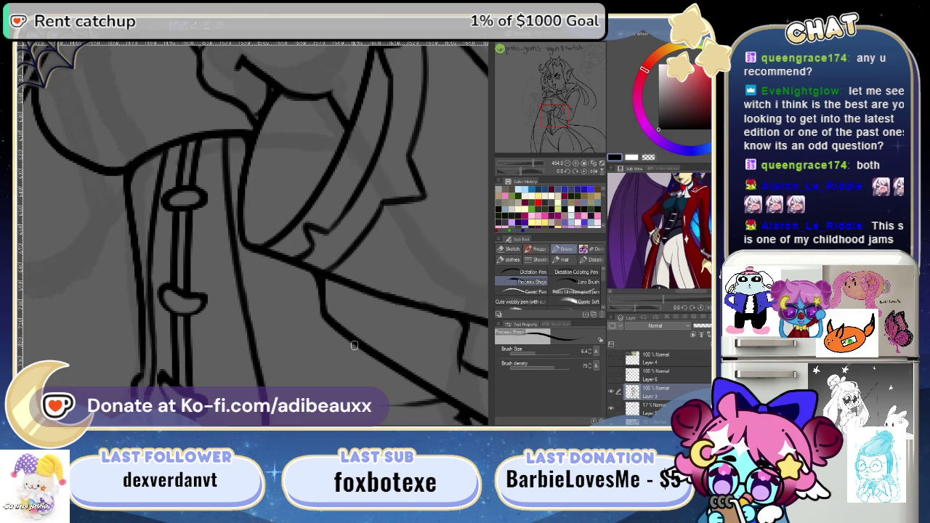
pyautogui.moveTo(361, 352); pyautogui.dragTo(322, 280)
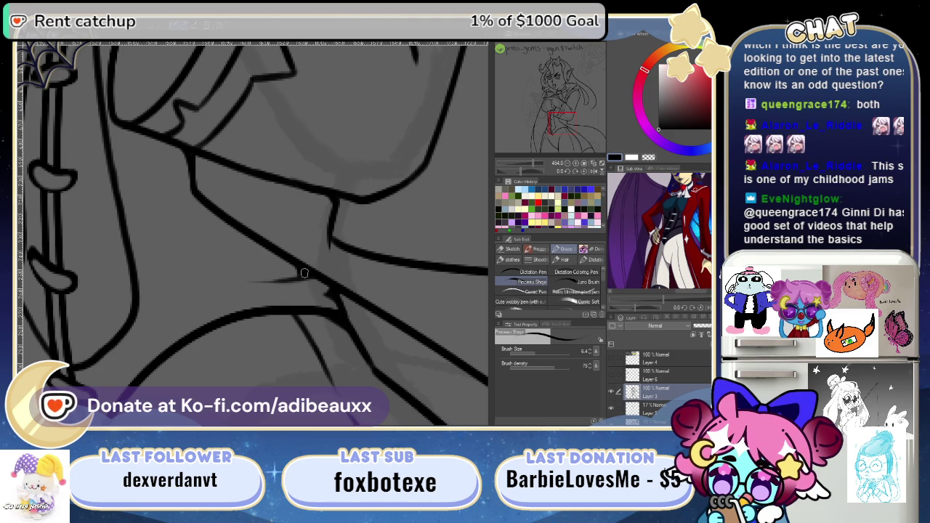
pyautogui.moveTo(354, 322)
pyautogui.mouseDown()
pyautogui.moveTo(322, 308)
pyautogui.moveTo(320, 291)
pyautogui.mouseUp()
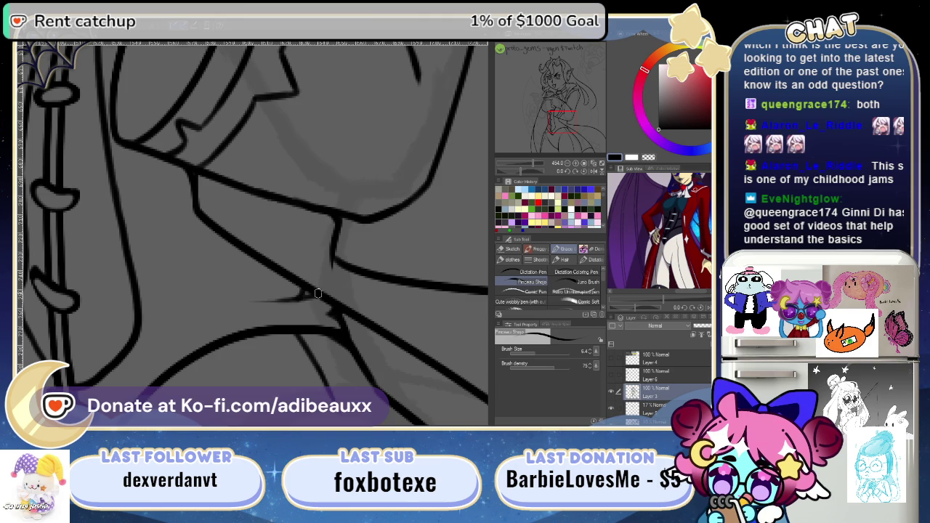
pyautogui.moveTo(382, 355)
pyautogui.mouseDown()
pyautogui.moveTo(372, 291)
pyautogui.moveTo(349, 291)
pyautogui.mouseUp()
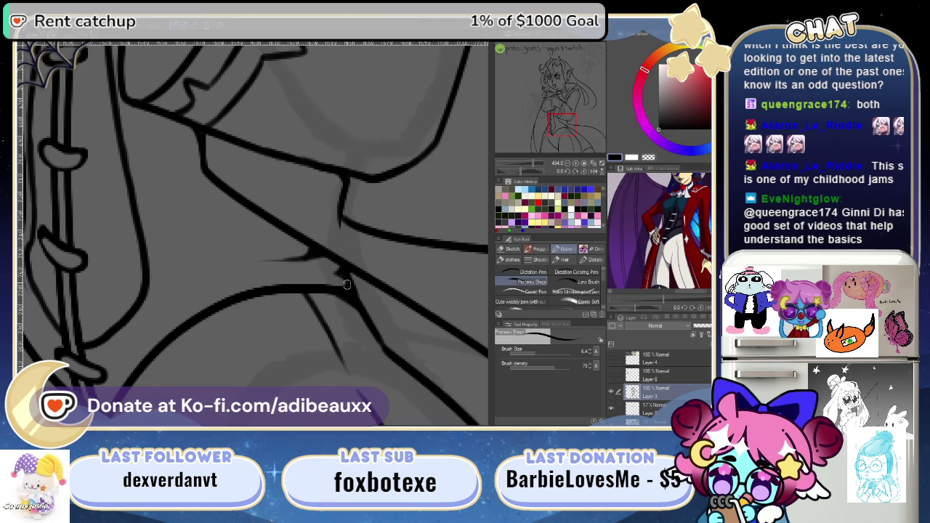
pyautogui.moveTo(356, 308)
pyautogui.mouseDown()
pyautogui.moveTo(304, 307)
pyautogui.moveTo(266, 338)
pyautogui.moveTo(276, 322)
pyautogui.mouseUp()
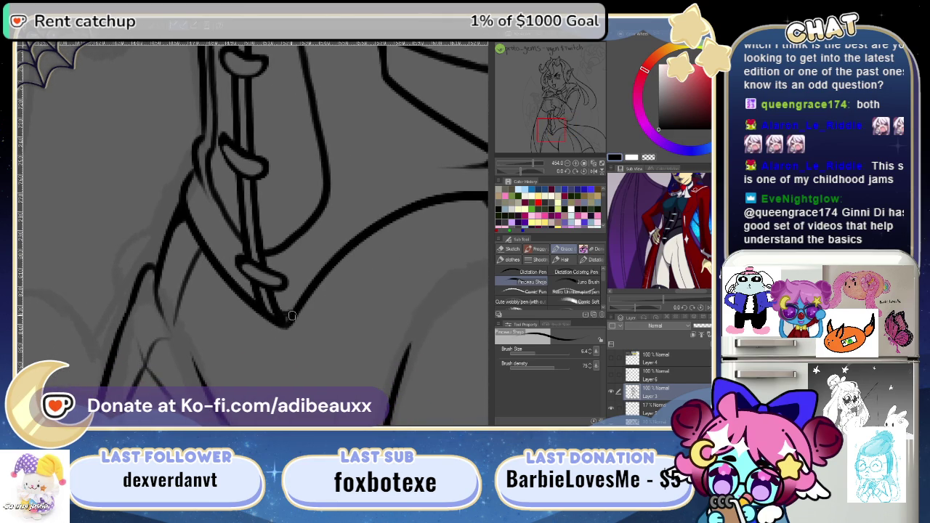
pyautogui.moveTo(287, 314)
pyautogui.mouseDown()
pyautogui.moveTo(275, 324)
pyautogui.moveTo(305, 356)
pyautogui.mouseUp()
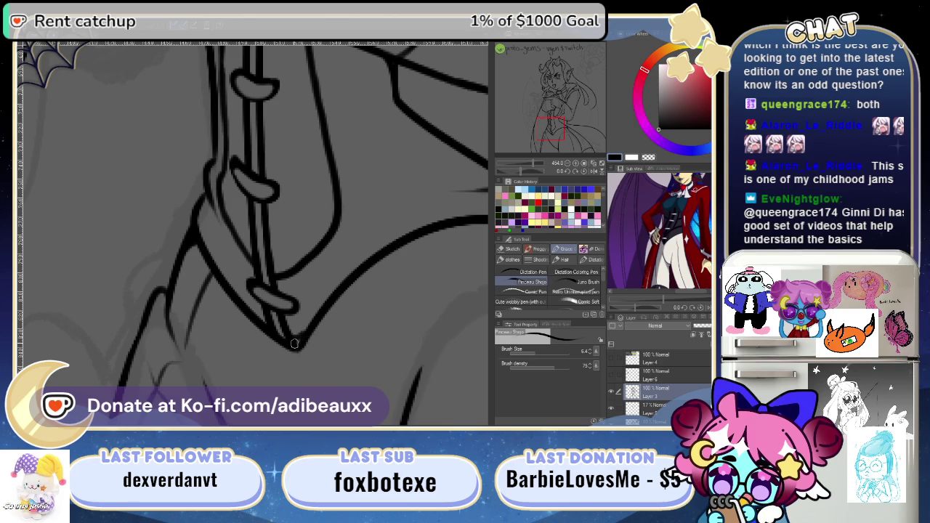
pyautogui.moveTo(293, 341); pyautogui.dragTo(308, 324)
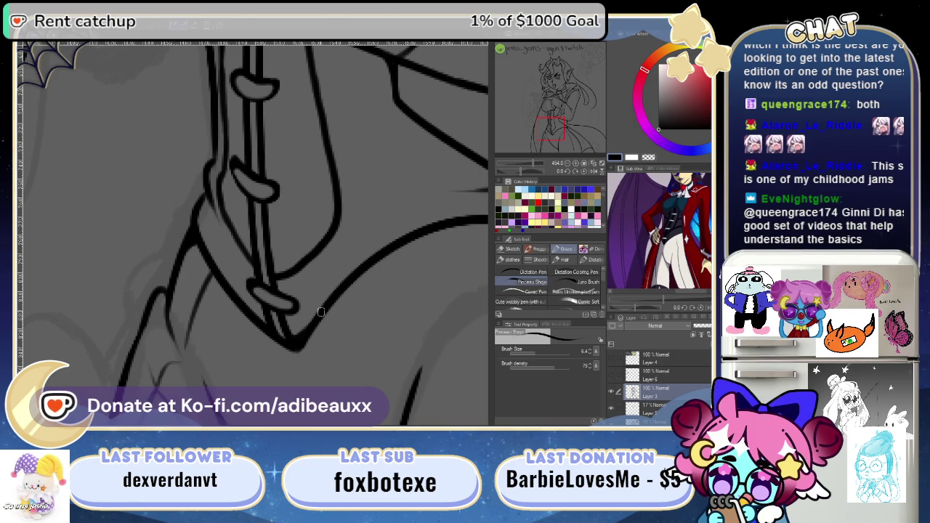
# - Rotate the view along the strap, then jump via the Navigator to the character's face
pyautogui.moveTo(340, 350); pyautogui.dragTo(394, 340)
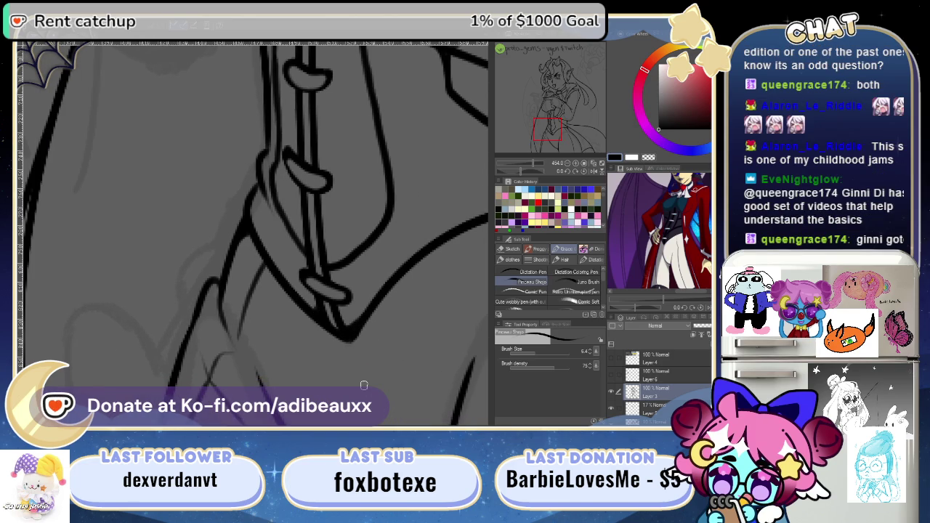
pyautogui.moveTo(329, 344); pyautogui.dragTo(284, 290)
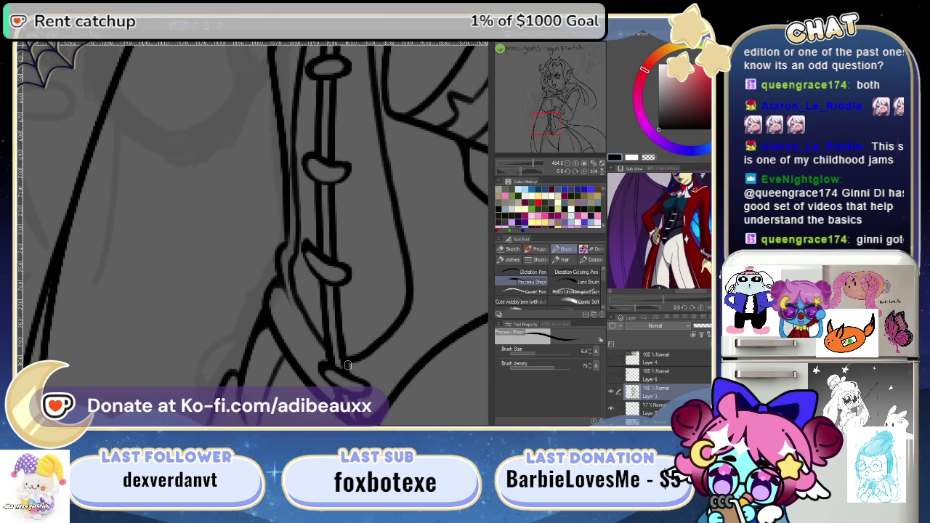
pyautogui.moveTo(338, 306)
pyautogui.mouseDown()
pyautogui.moveTo(328, 351)
pyautogui.moveTo(395, 254)
pyautogui.mouseUp()
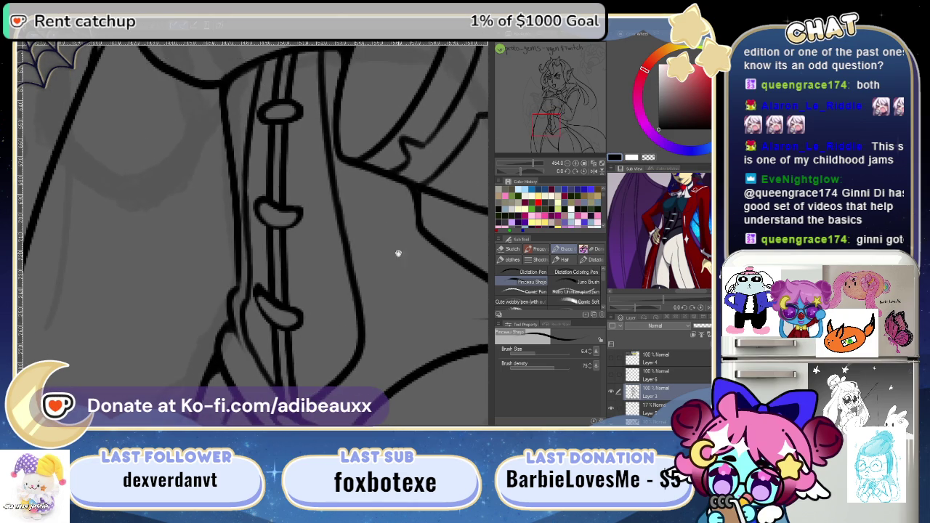
pyautogui.click(578, 64)
pyautogui.moveTo(579, 64)
pyautogui.mouseDown()
pyautogui.moveTo(553, 74)
pyautogui.moveTo(560, 77)
pyautogui.mouseUp()
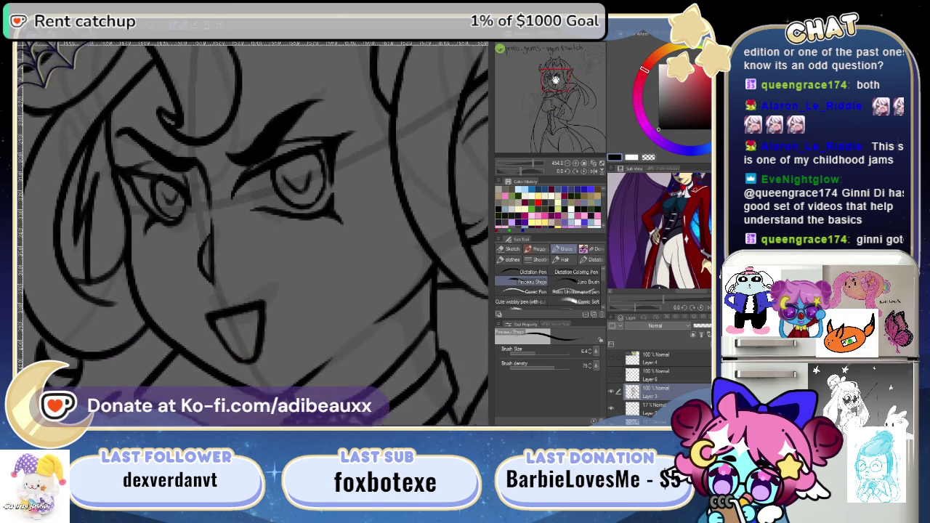
pyautogui.scroll(5, 560, 77)
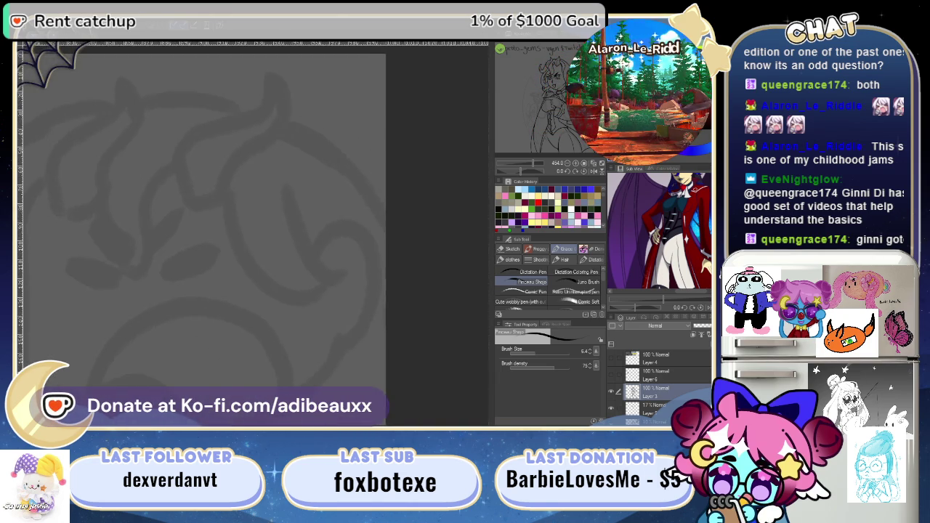
pyautogui.moveTo(560, 77)
pyautogui.mouseDown()
pyautogui.moveTo(542, 91)
pyautogui.moveTo(535, 177)
pyautogui.mouseUp()
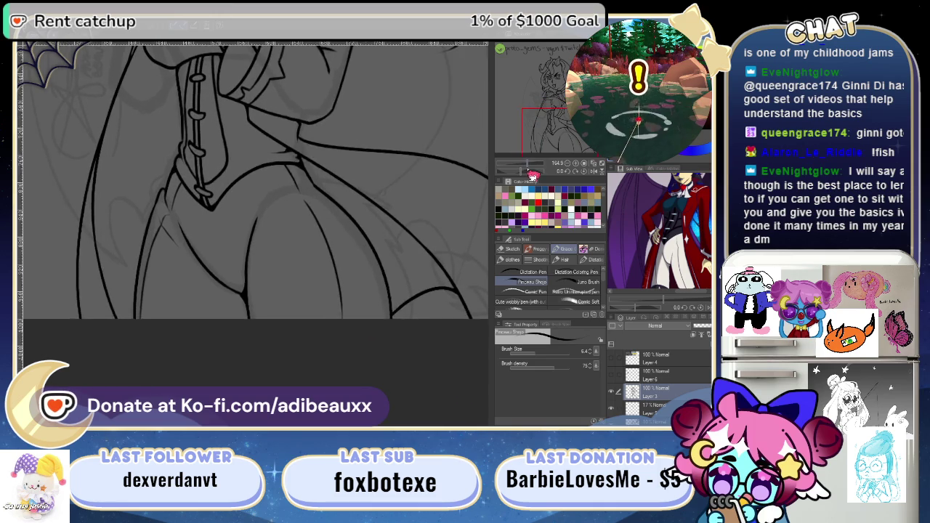
pyautogui.moveTo(373, 298)
pyautogui.mouseDown()
pyautogui.moveTo(415, 297)
pyautogui.moveTo(350, 324)
pyautogui.mouseUp()
pyautogui.moveTo(532, 173); pyautogui.dragTo(537, 180)
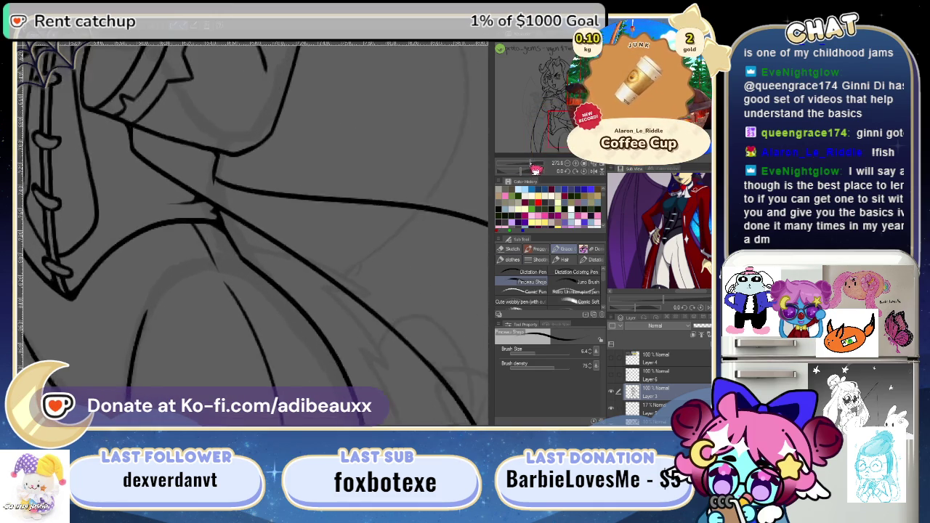
pyautogui.press('e')
pyautogui.moveTo(311, 318); pyautogui.dragTo(318, 241)
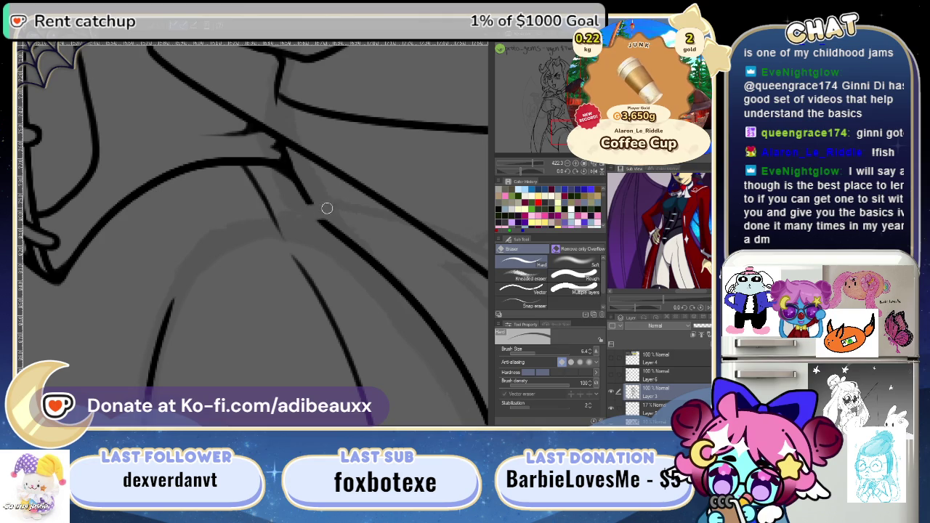
pyautogui.moveTo(531, 172); pyautogui.dragTo(543, 171)
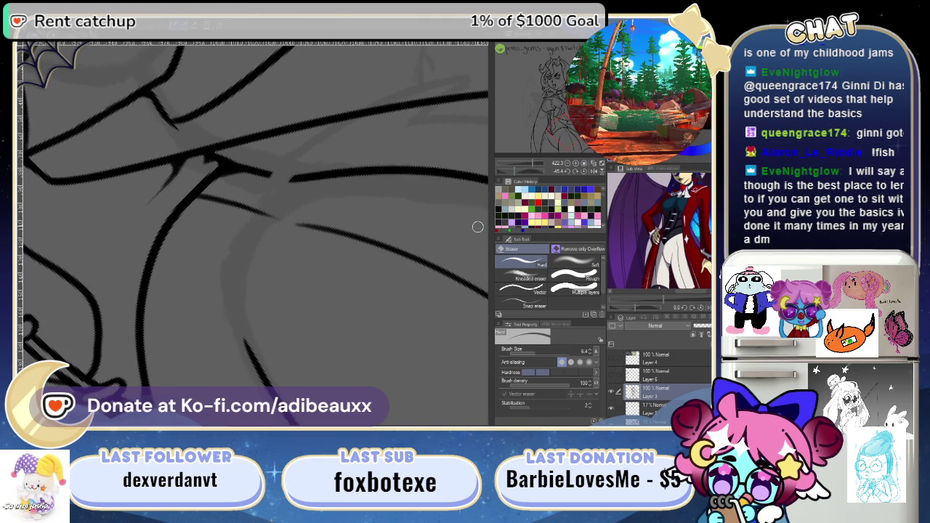
pyautogui.press('p')
pyautogui.press('e')
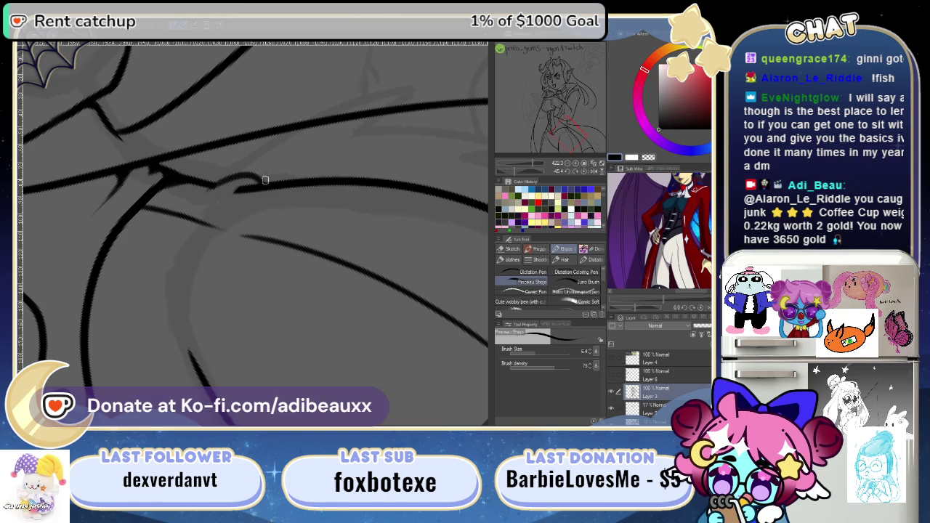
pyautogui.moveTo(221, 191); pyautogui.dragTo(263, 182)
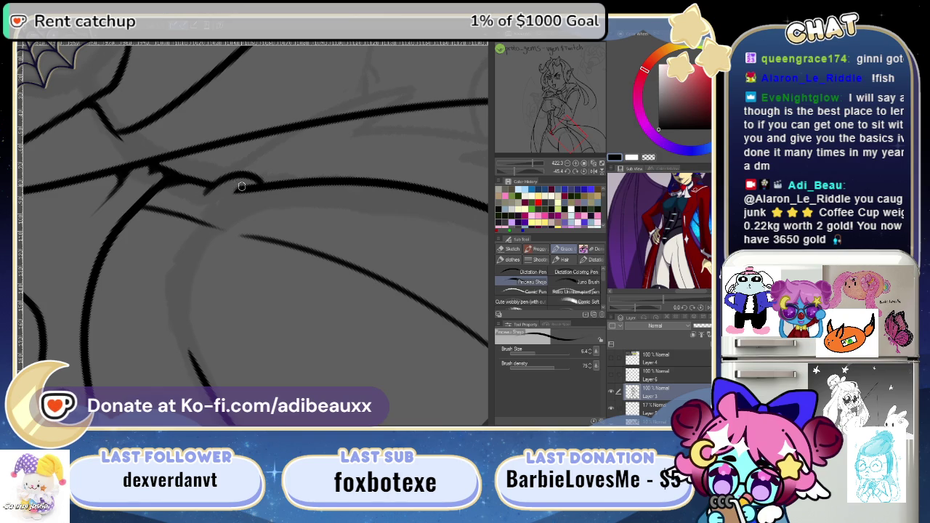
pyautogui.hotkey('ctrl', 'z')
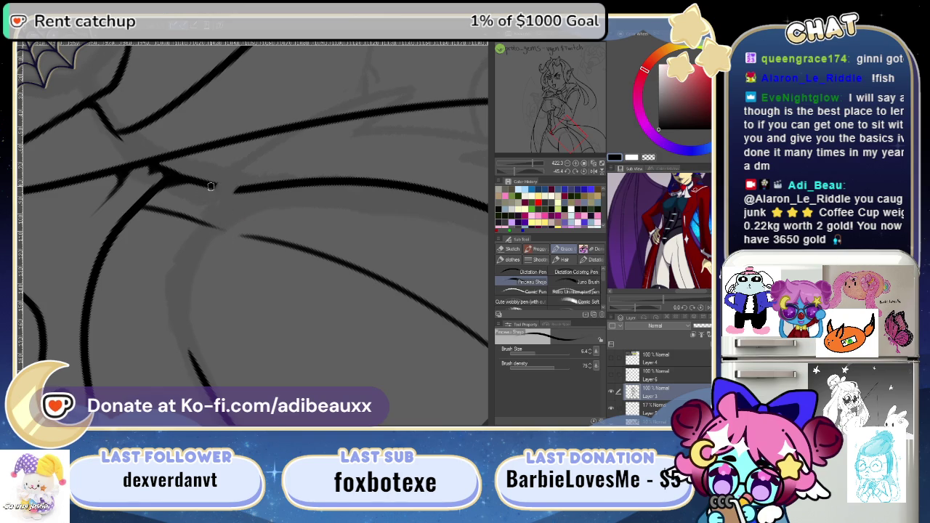
pyautogui.moveTo(211, 186); pyautogui.dragTo(288, 174)
pyautogui.hotkey('ctrl', 'z')
pyautogui.moveTo(211, 191); pyautogui.dragTo(255, 179)
pyautogui.hotkey('ctrl', 'z')
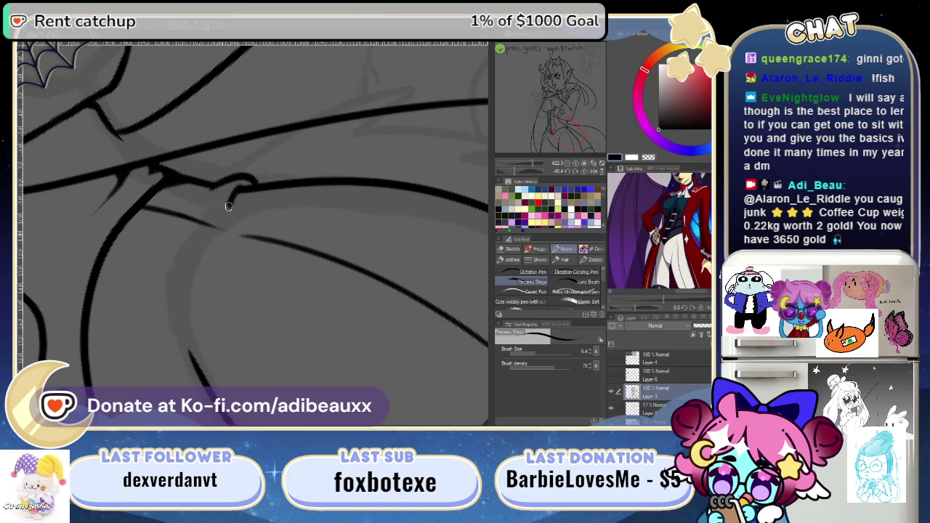
pyautogui.hotkey('ctrl', 'z')
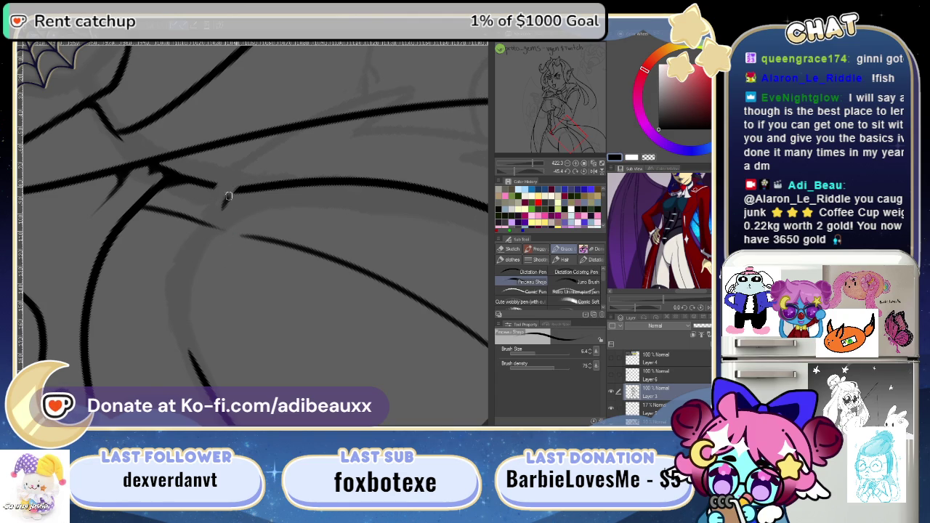
pyautogui.moveTo(219, 185); pyautogui.dragTo(283, 180)
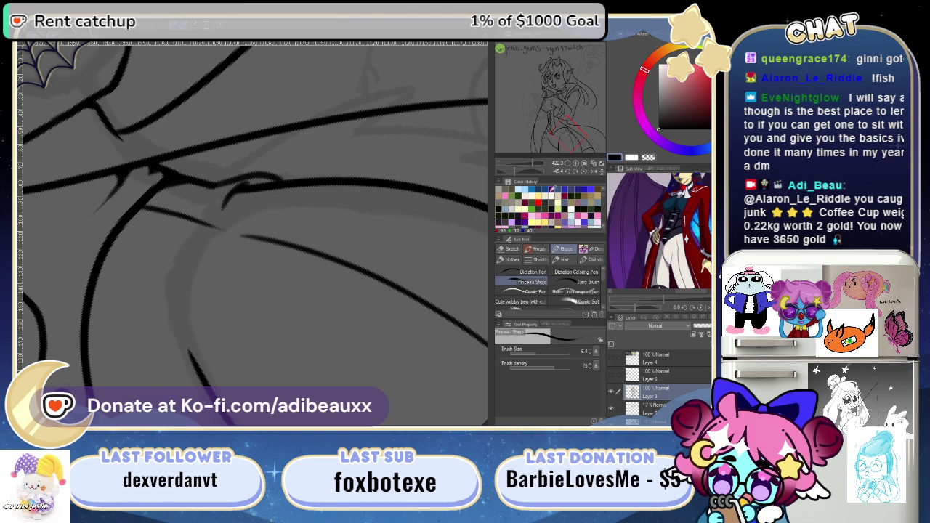
pyautogui.hotkey('ctrl', 'z')
pyautogui.click(581, 177)
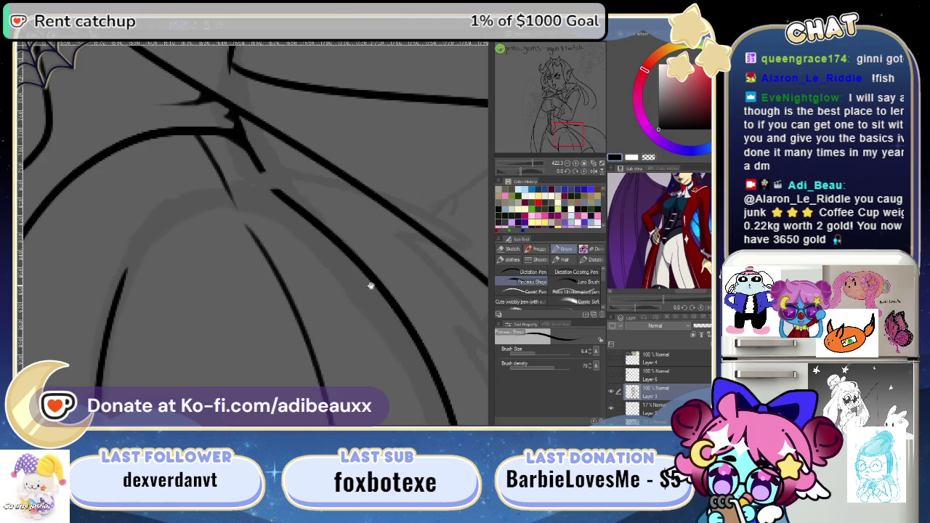
# - Reshape the coat-fold stroke and ink a cuff line across the sleeve
pyautogui.moveTo(369, 284)
pyautogui.mouseDown()
pyautogui.moveTo(354, 187)
pyautogui.moveTo(377, 218)
pyautogui.moveTo(368, 242)
pyautogui.mouseUp()
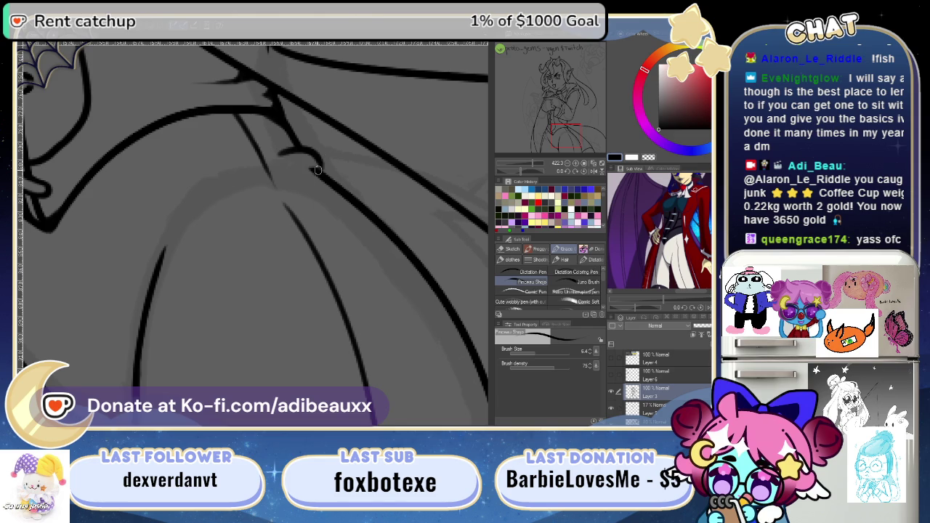
pyautogui.hotkey('ctrl', 'z')
pyautogui.moveTo(285, 174); pyautogui.dragTo(320, 166)
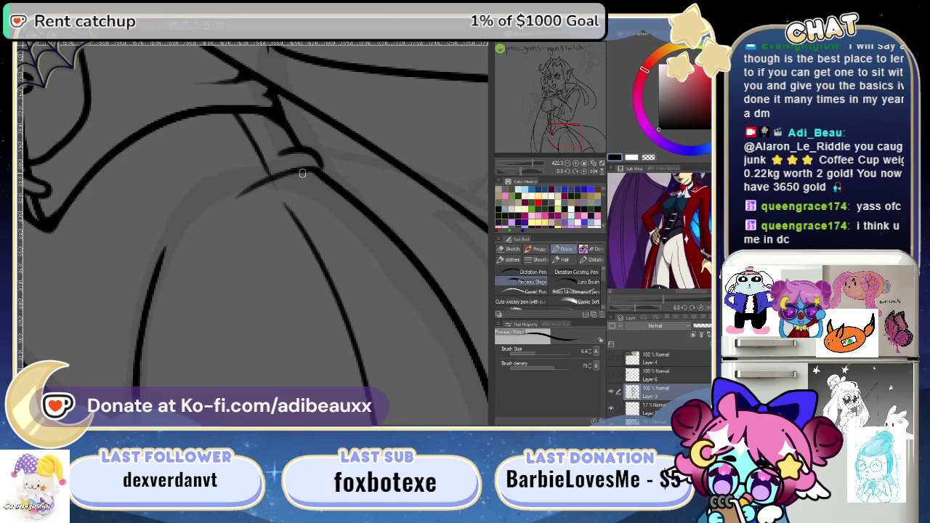
pyautogui.moveTo(237, 192); pyautogui.dragTo(292, 172)
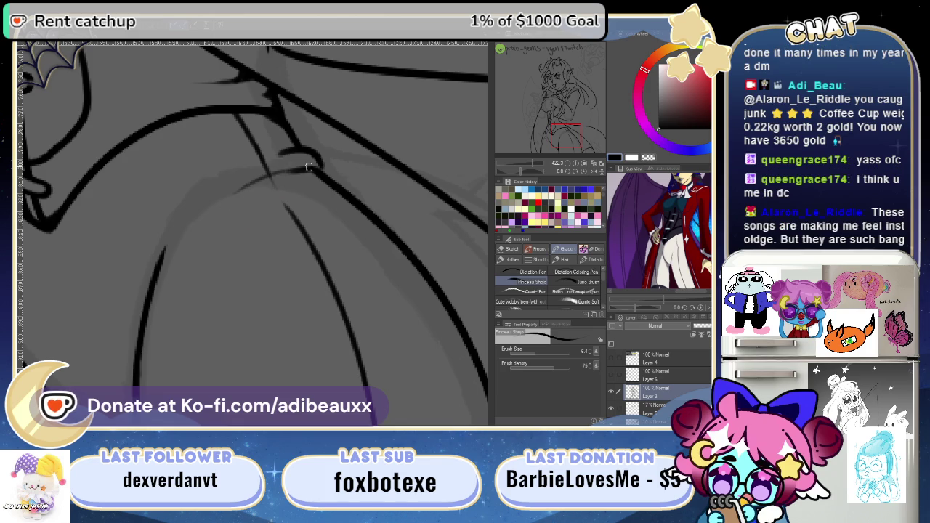
pyautogui.moveTo(244, 189); pyautogui.dragTo(310, 167)
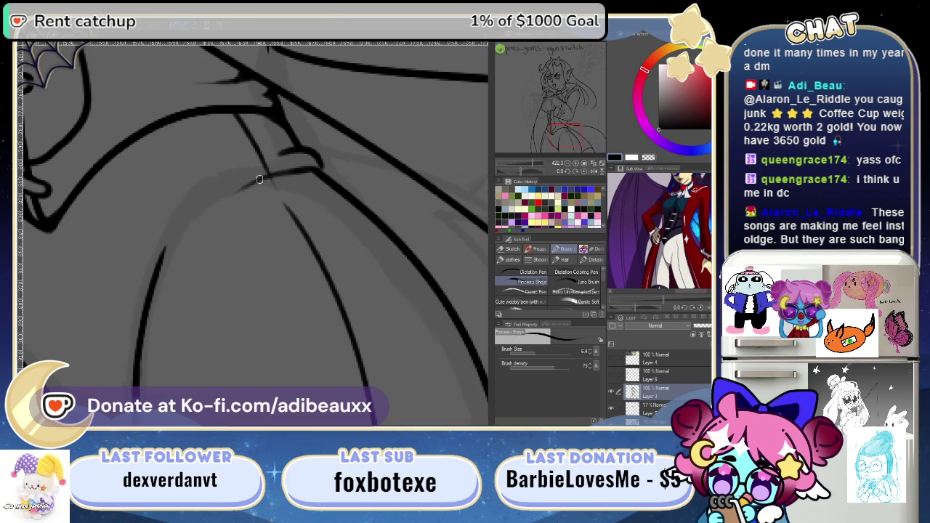
# - Close the cuff line at the arm edge and remove its overshooting end
pyautogui.hotkey('ctrl', 'z')
pyautogui.moveTo(320, 169); pyautogui.dragTo(325, 180)
pyautogui.press('e')
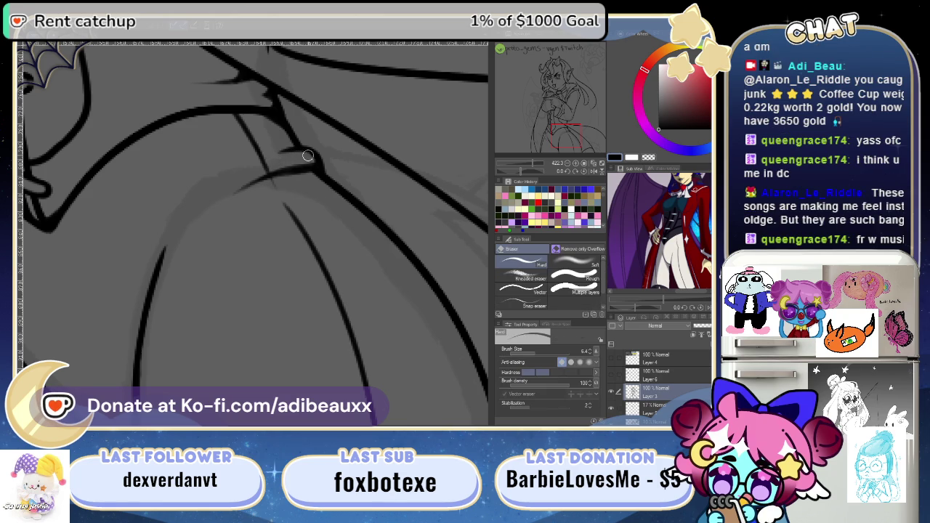
pyautogui.press('p')
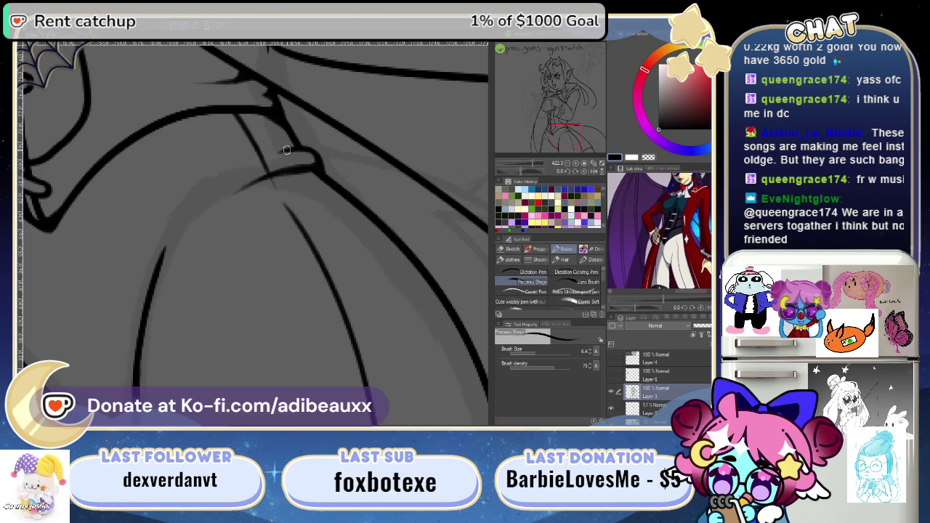
pyautogui.moveTo(357, 186)
pyautogui.mouseDown()
pyautogui.moveTo(263, 192)
pyautogui.moveTo(311, 218)
pyautogui.mouseUp()
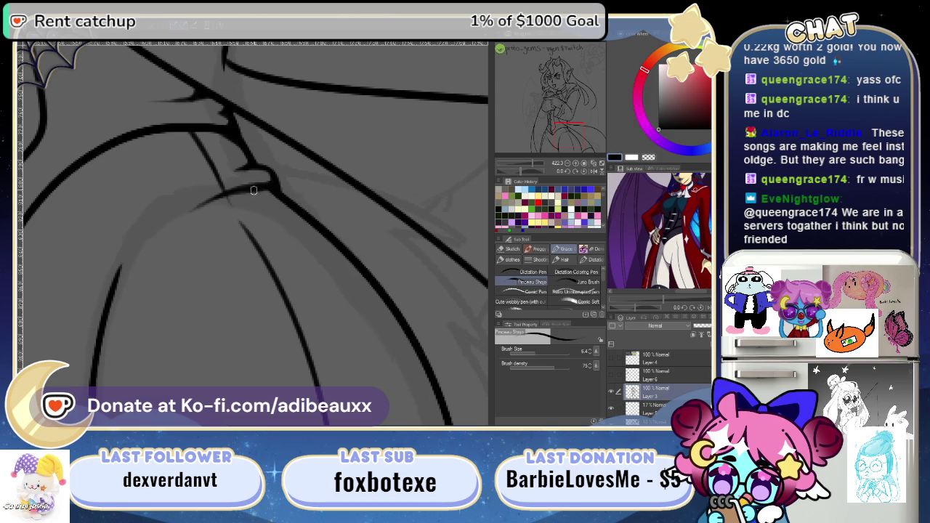
pyautogui.hotkey('ctrl', 'z')
pyautogui.moveTo(268, 293); pyautogui.dragTo(372, 183)
# - Pan the canvas until the high collar and the toggle-fastened front strap are centred
pyautogui.moveTo(241, 219); pyautogui.dragTo(299, 215)
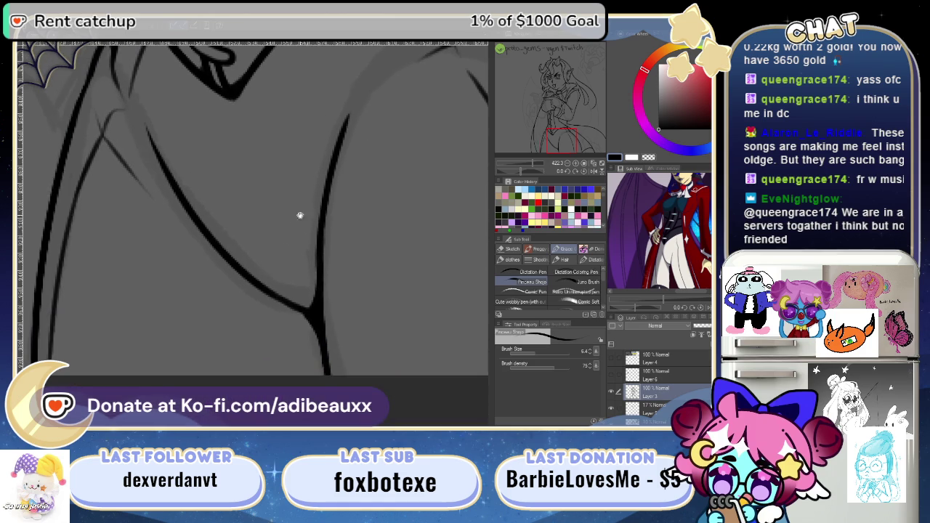
pyautogui.moveTo(232, 179)
pyautogui.mouseDown()
pyautogui.moveTo(254, 245)
pyautogui.moveTo(186, 227)
pyautogui.mouseUp()
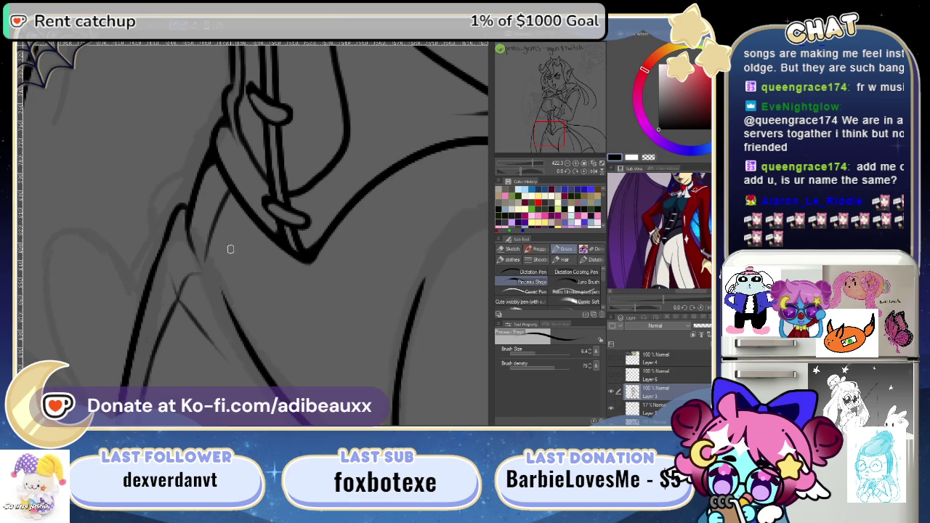
pyautogui.scroll(-3, 236, 203)
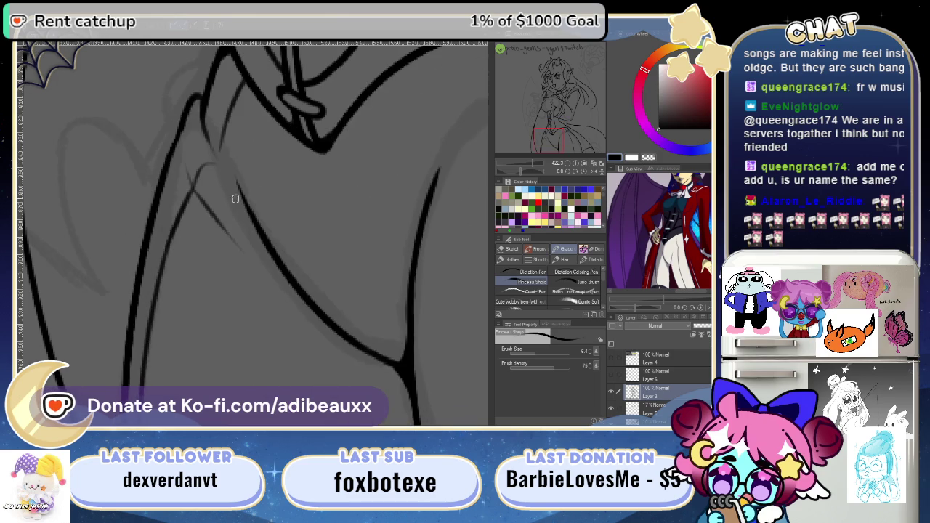
pyautogui.scroll(-1, 245, 218)
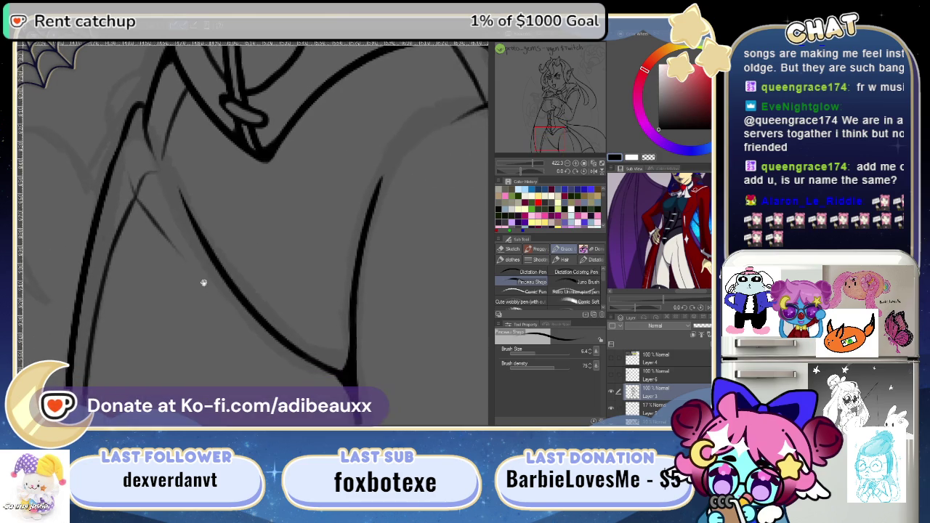
pyautogui.hscroll(3, 211, 291)
pyautogui.hscroll(1, 196, 247)
pyautogui.hscroll(1, 189, 265)
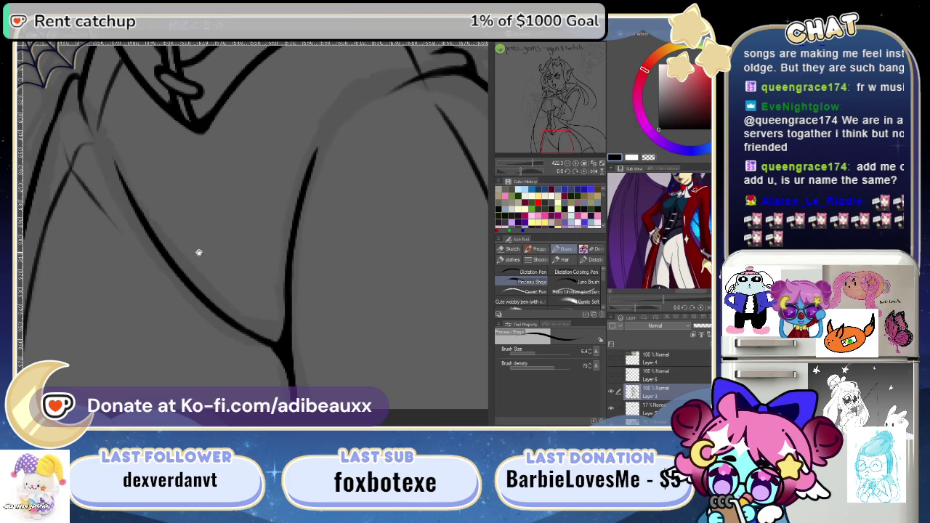
pyautogui.scroll(3, 199, 252)
pyautogui.hscroll(1, 269, 209)
pyautogui.hscroll(1, 245, 266)
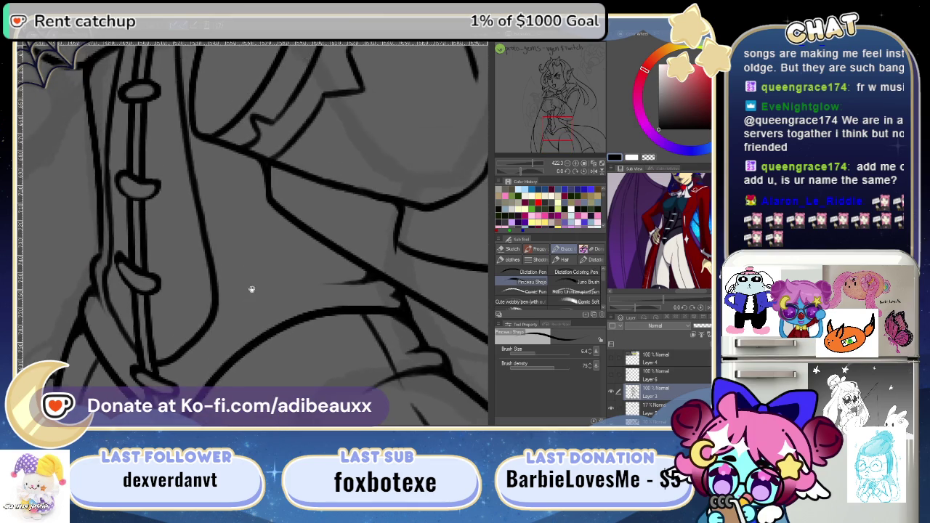
pyautogui.scroll(2, 252, 290)
pyautogui.scroll(1, 228, 265)
pyautogui.hscroll(-1, 206, 279)
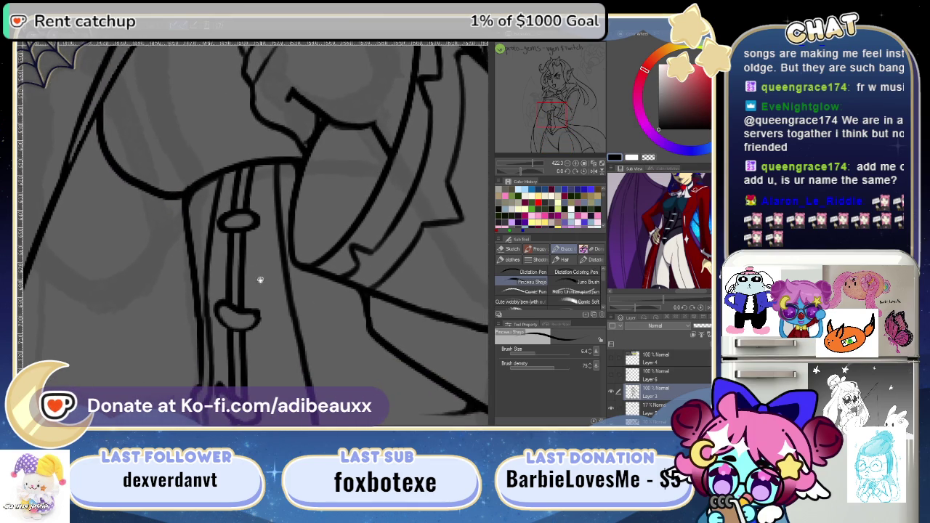
pyautogui.scroll(-3, 247, 261)
pyautogui.scroll(1, 227, 221)
pyautogui.hscroll(-1, 235, 240)
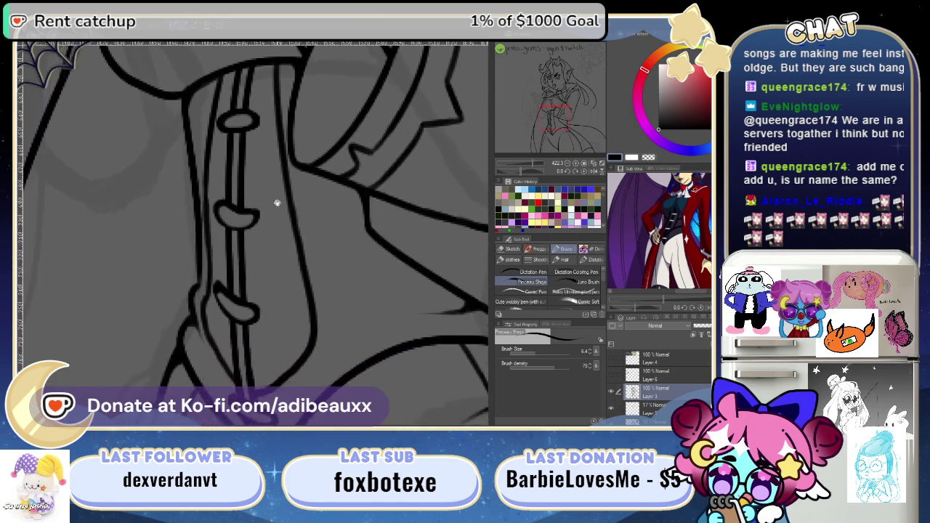
pyautogui.scroll(1, 276, 201)
# - Erase the strap's rough left edge and redraw it as a thin line down the strap
pyautogui.press('e')
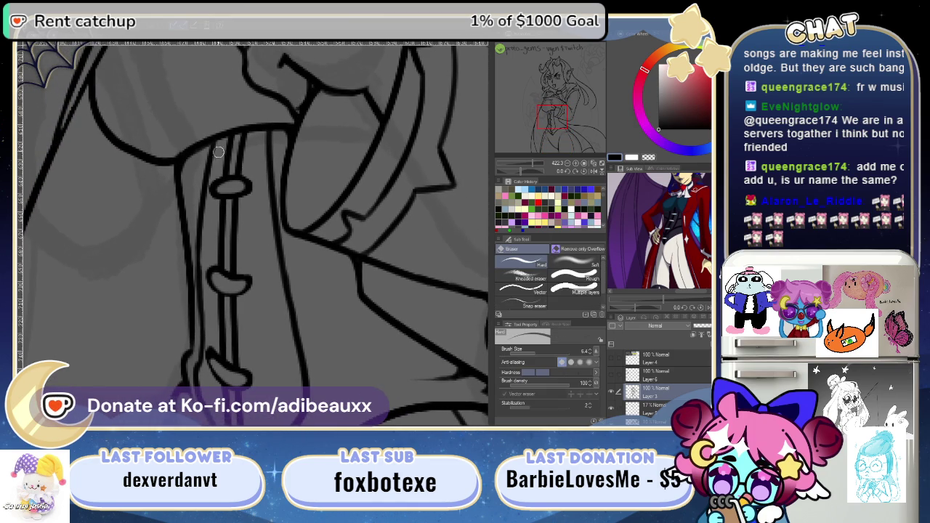
pyautogui.moveTo(205, 156); pyautogui.dragTo(202, 209)
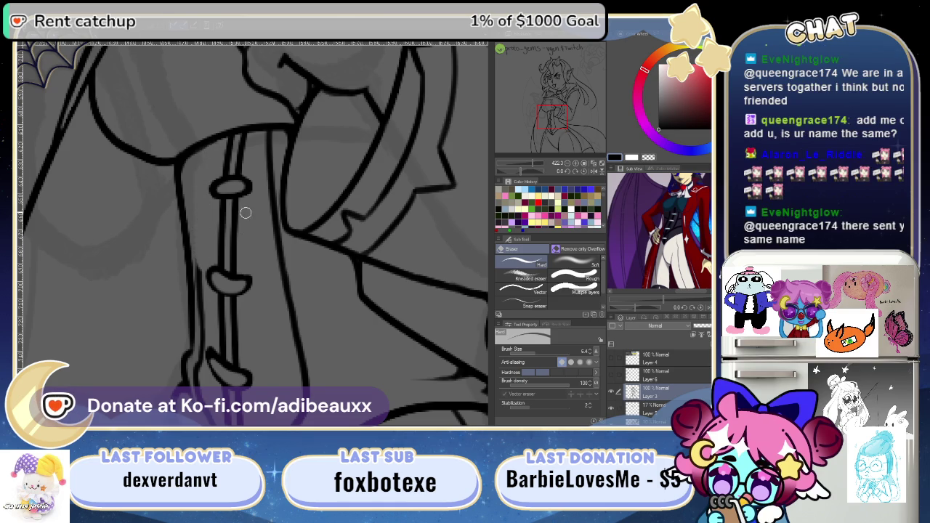
pyautogui.press('p')
pyautogui.scroll(-2, 275, 265)
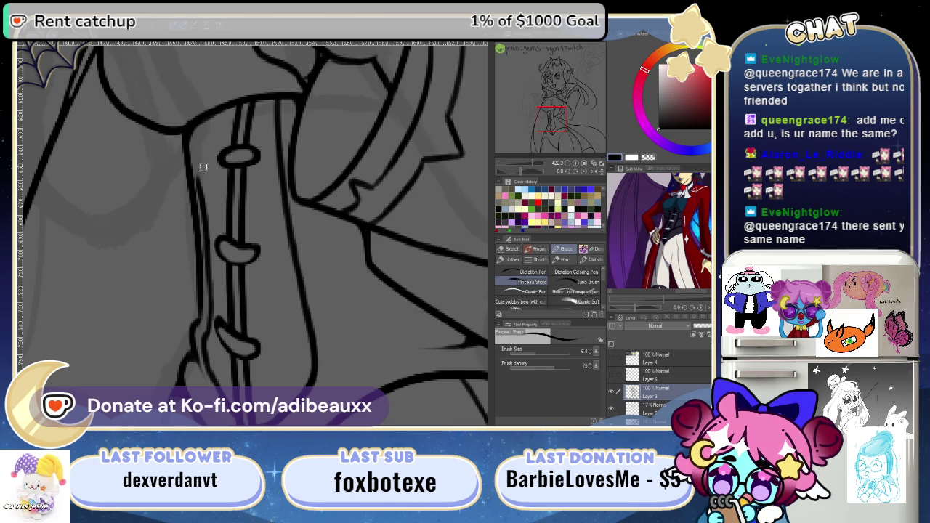
pyautogui.moveTo(205, 122); pyautogui.dragTo(213, 188)
pyautogui.moveTo(204, 128); pyautogui.dragTo(212, 219)
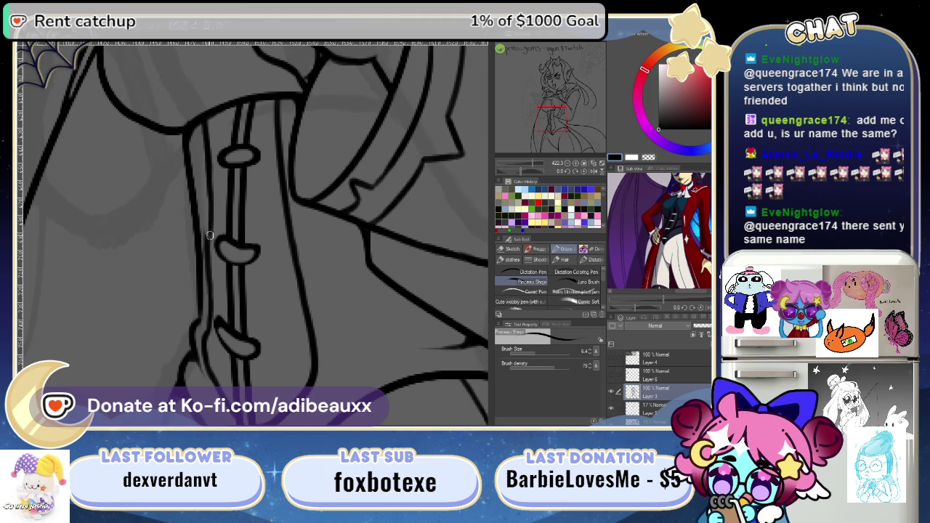
pyautogui.moveTo(210, 185); pyautogui.dragTo(212, 234)
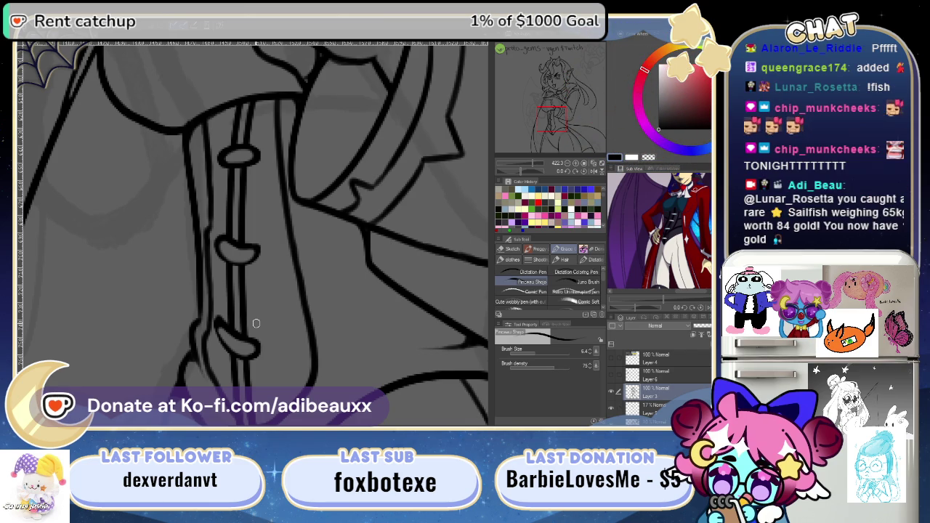
# - Move the Navigator's red frame to the top-right corner, centring the faint sketch and lettering
pyautogui.click(598, 57)
pyautogui.moveTo(598, 57); pyautogui.dragTo(590, 57)
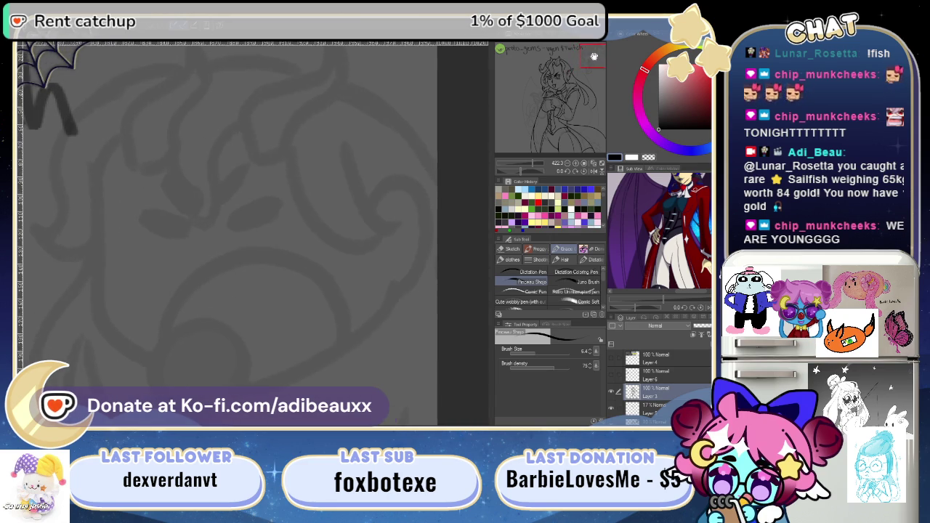
pyautogui.moveTo(590, 57); pyautogui.dragTo(592, 56)
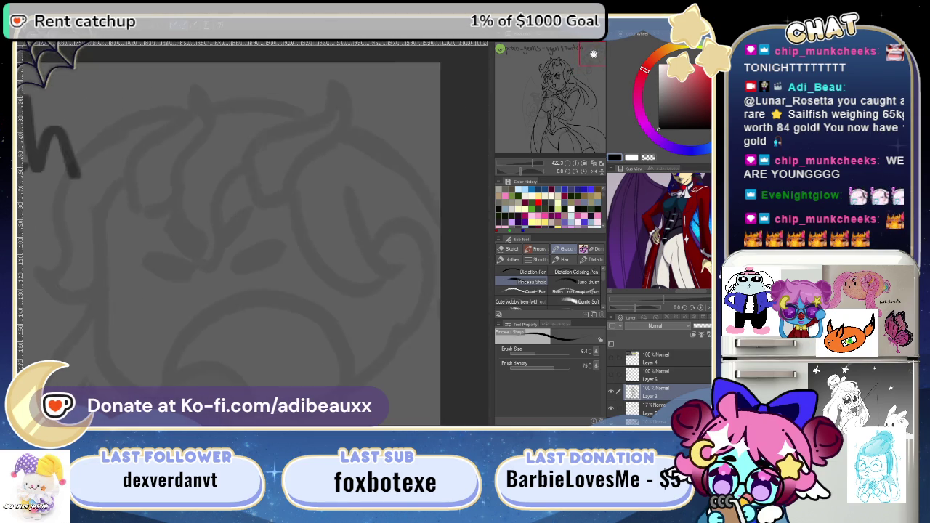
pyautogui.moveTo(593, 55); pyautogui.dragTo(591, 57)
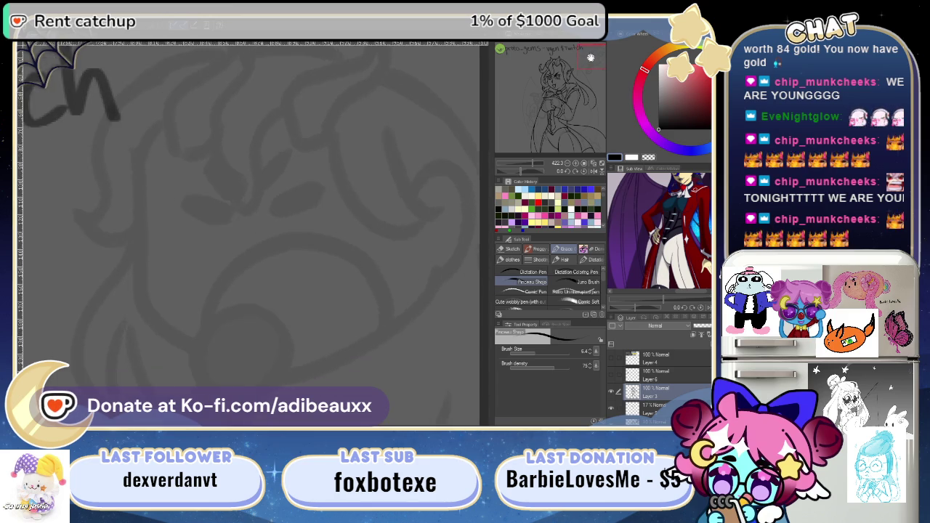
pyautogui.moveTo(590, 57); pyautogui.dragTo(590, 65)
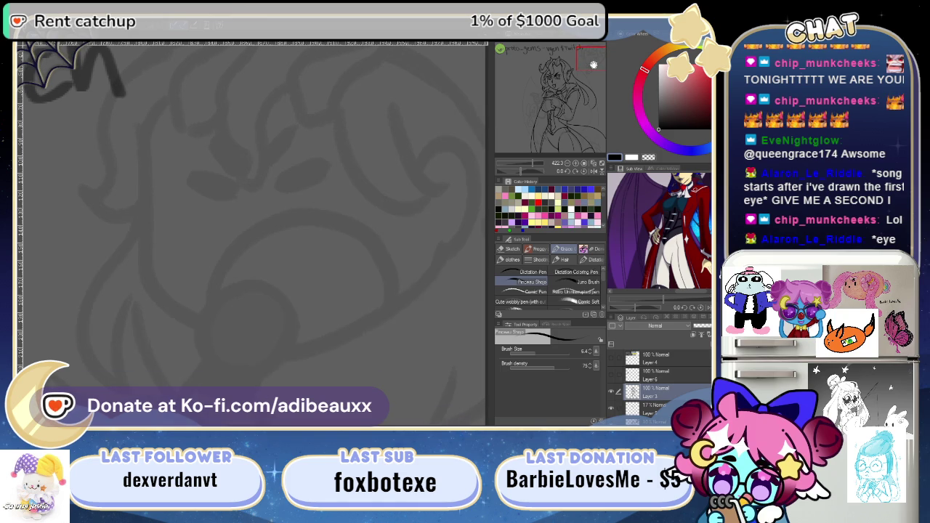